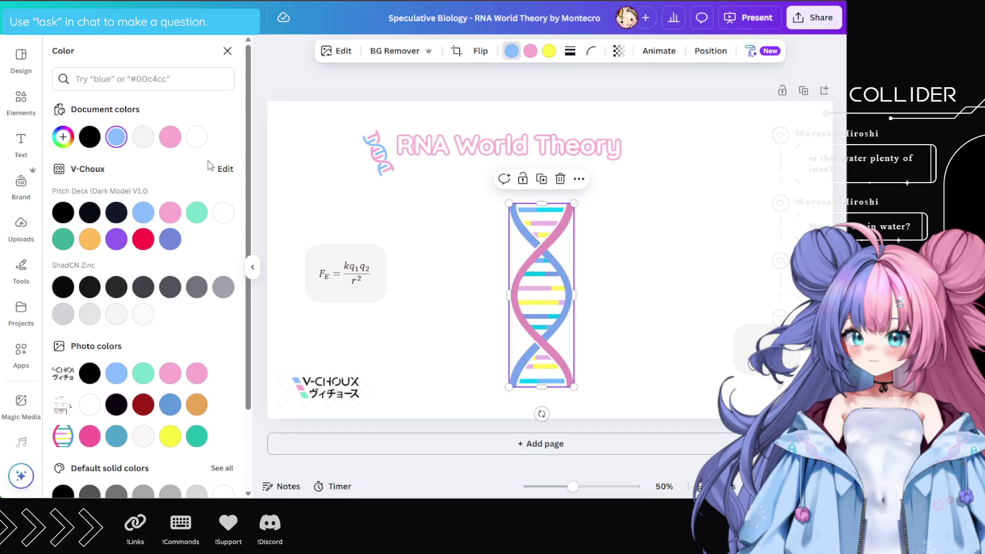
Move the small grey box up so it sits beside the DNA helix
mouse_move(761, 348)
left_mouse_down()
mouse_move(739, 316)
mouse_move(720, 235)
left_mouse_up()
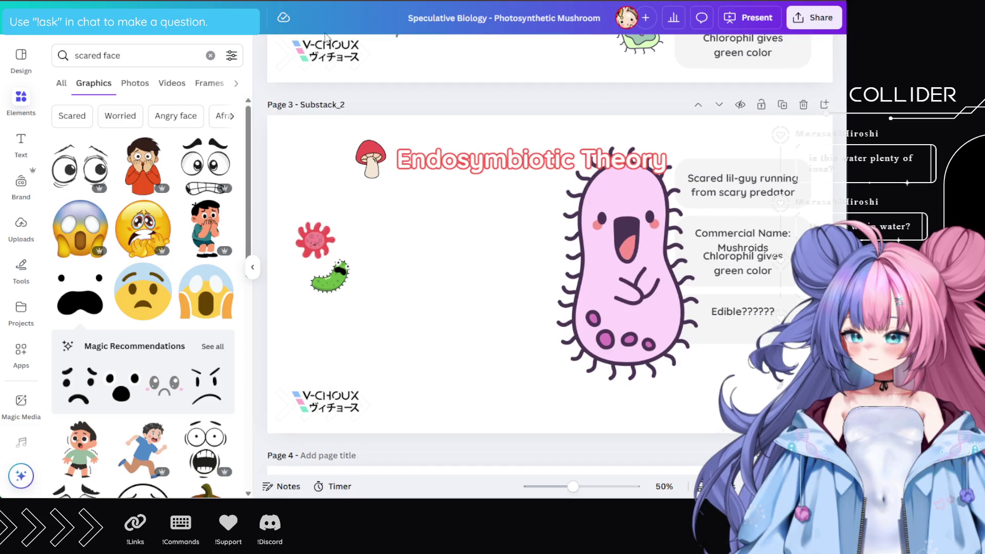
scroll(705, 241, "up", 3)
scroll(705, 241, "up", 5)
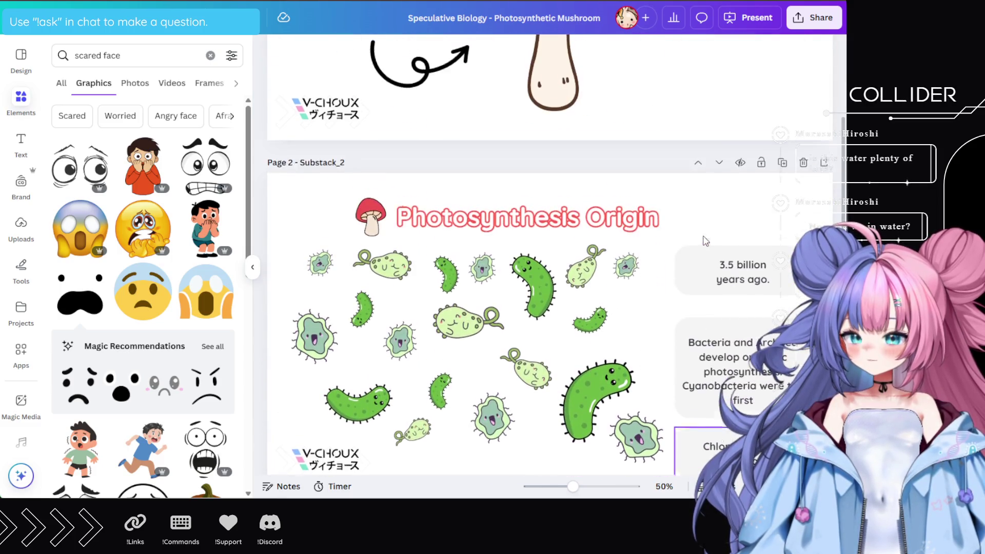
Copy the '3.5 billion years ago' text group onto the RNA World Theory slide
left_click(747, 275)
double_click(754, 279)
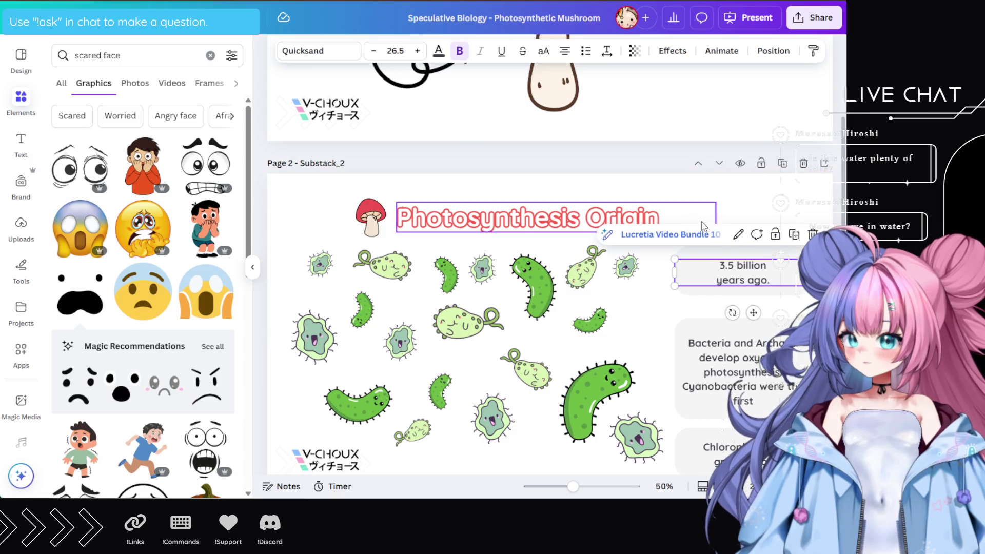
left_click(736, 270)
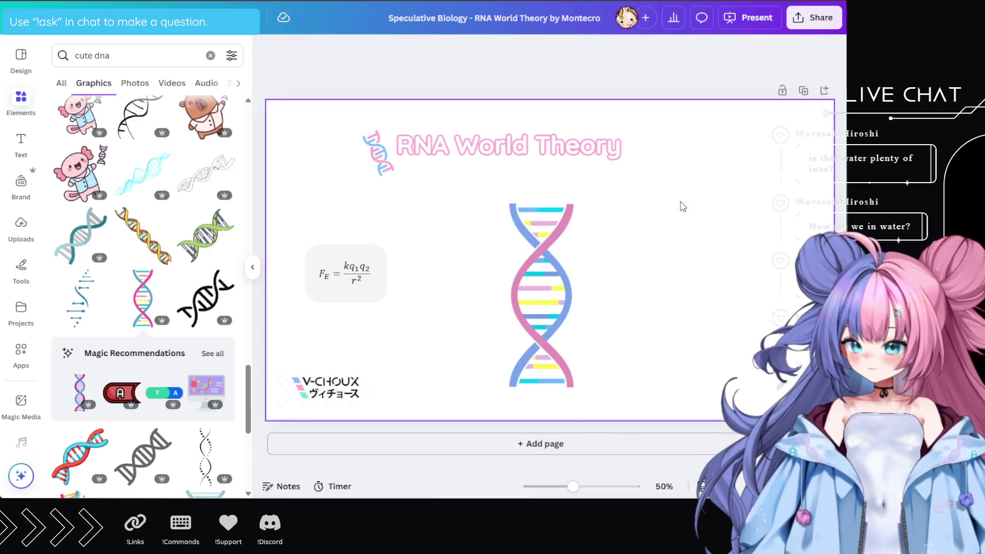
left_click(715, 207)
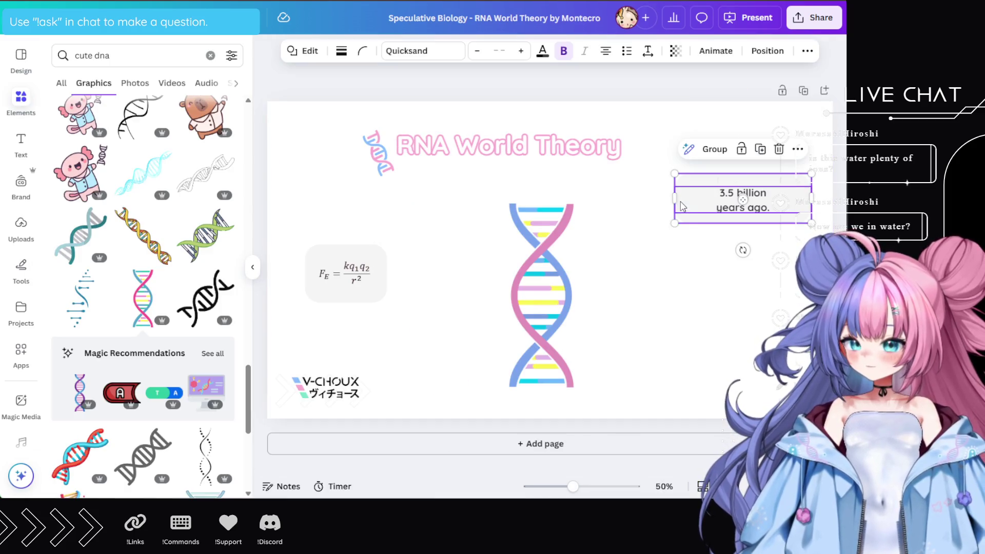
Replace the copied box's text with 'We are in Water' and make it bold
left_click(715, 207)
left_click(738, 205)
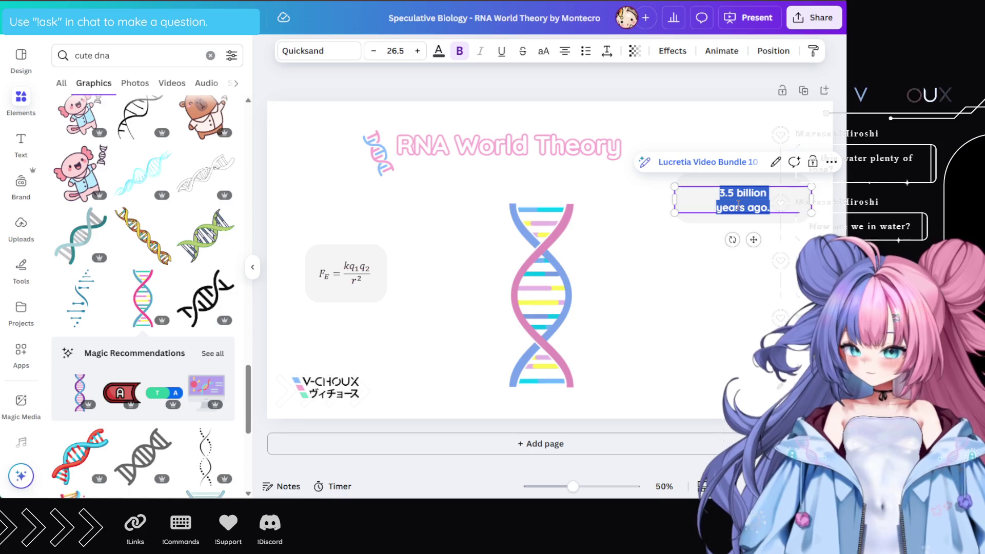
type("We are in")
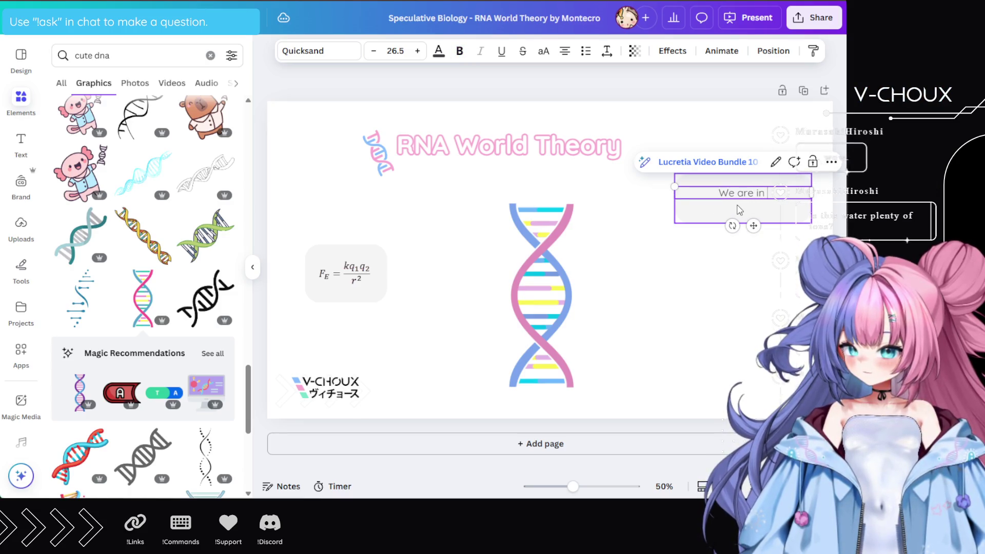
type(" Water")
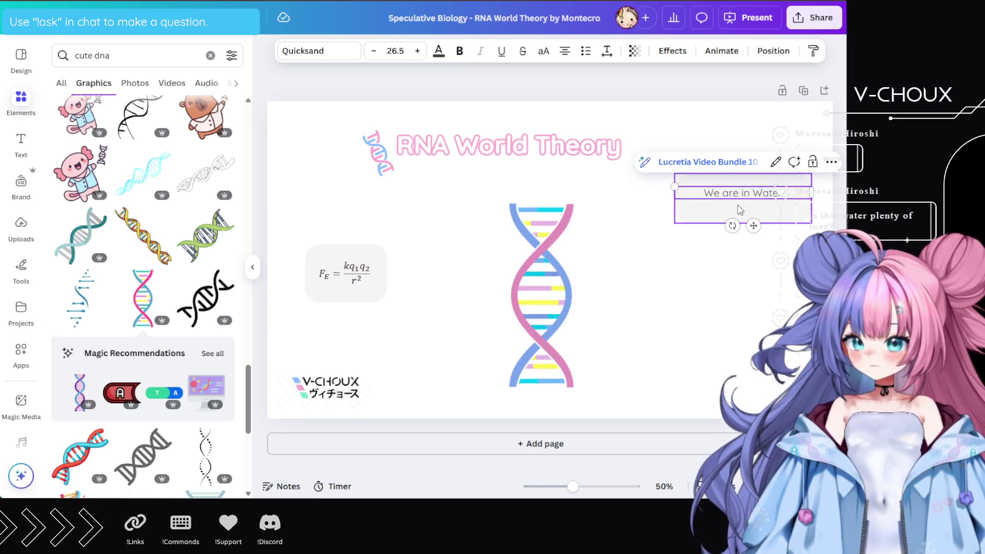
key("ctrl+a")
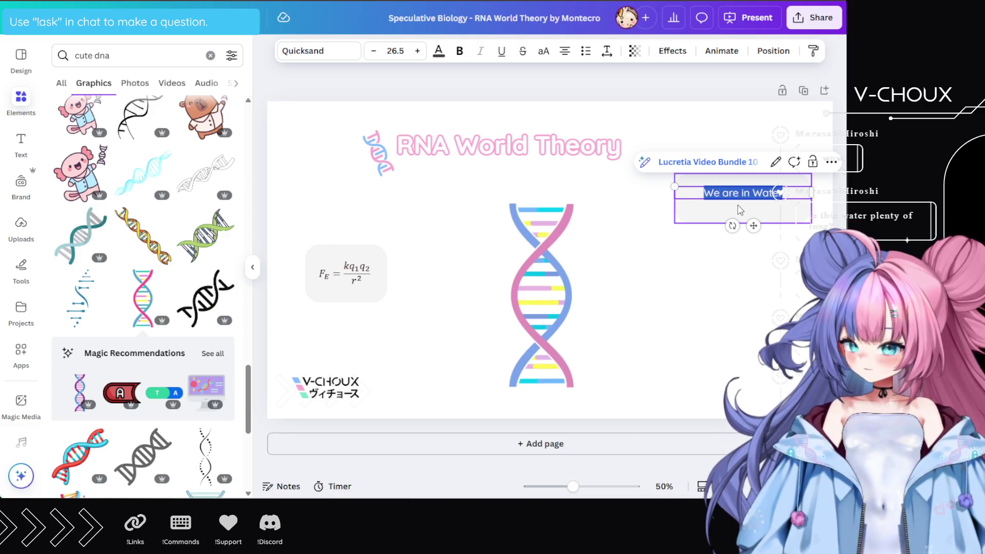
key("ctrl+b")
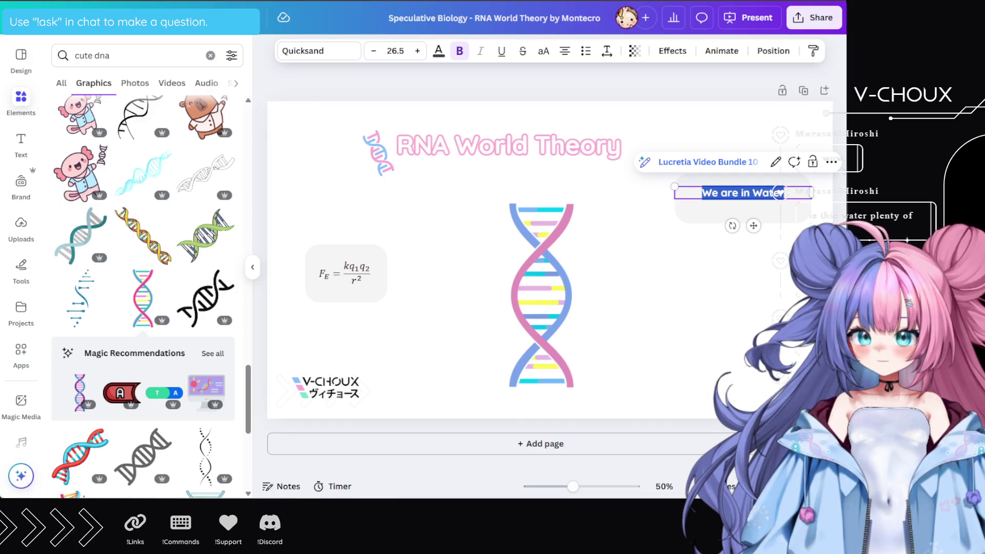
left_click(748, 278)
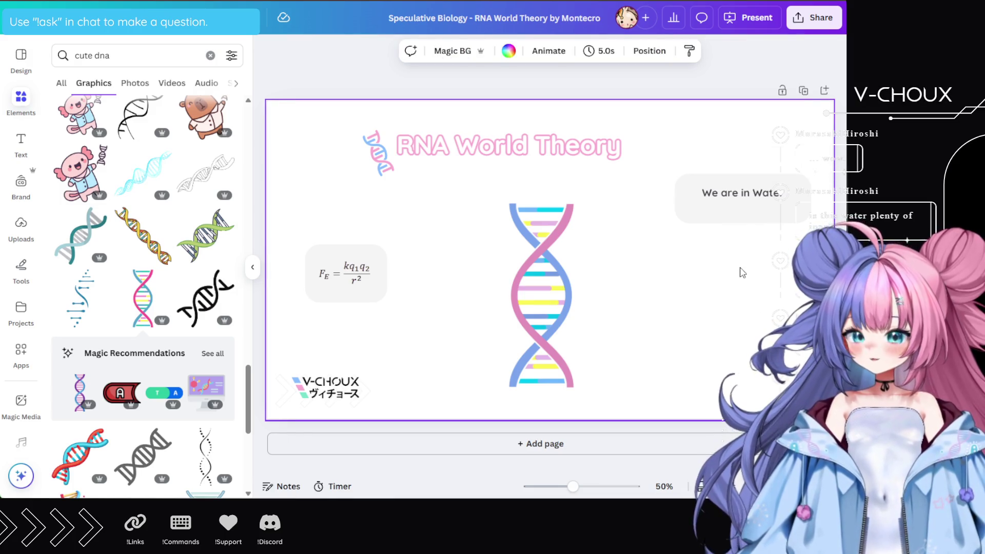
Start a second line in the We are in Water box, then open a new browser tab
left_click(781, 194)
left_click(781, 194)
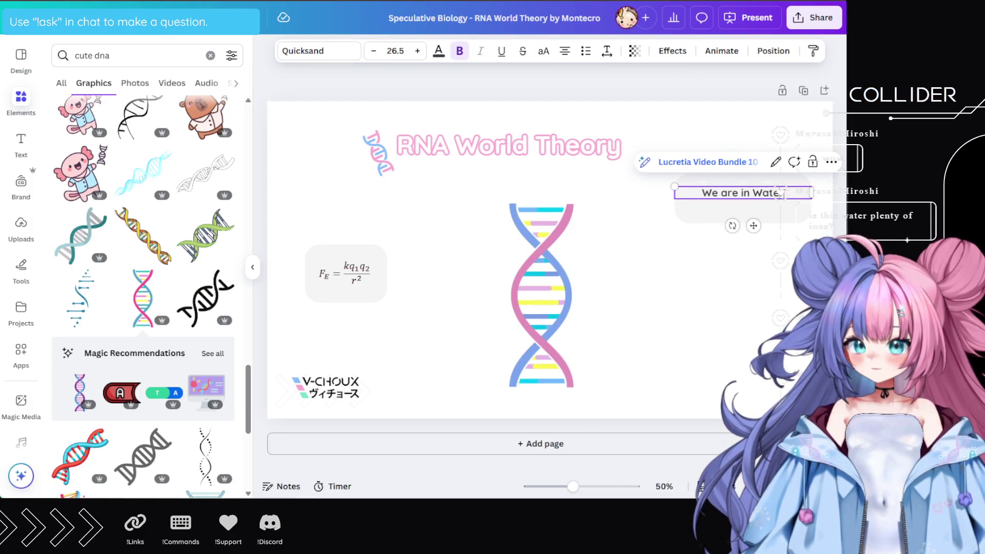
key("Return")
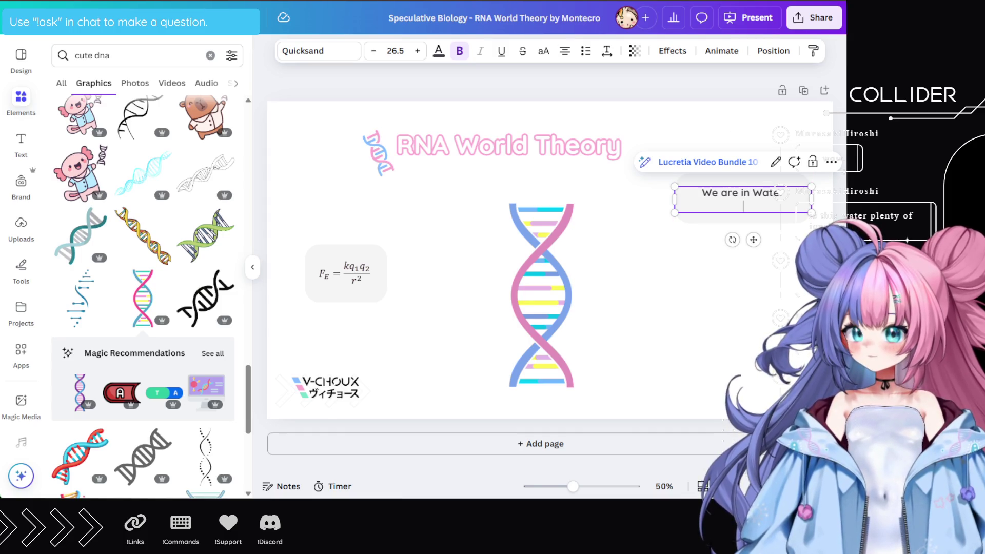
key("ctrl+Tab")
key("ctrl+t")
Search Google for 'kaomoji' and open the Kaomoji: Japanese Emoticons site
left_click(420, 168)
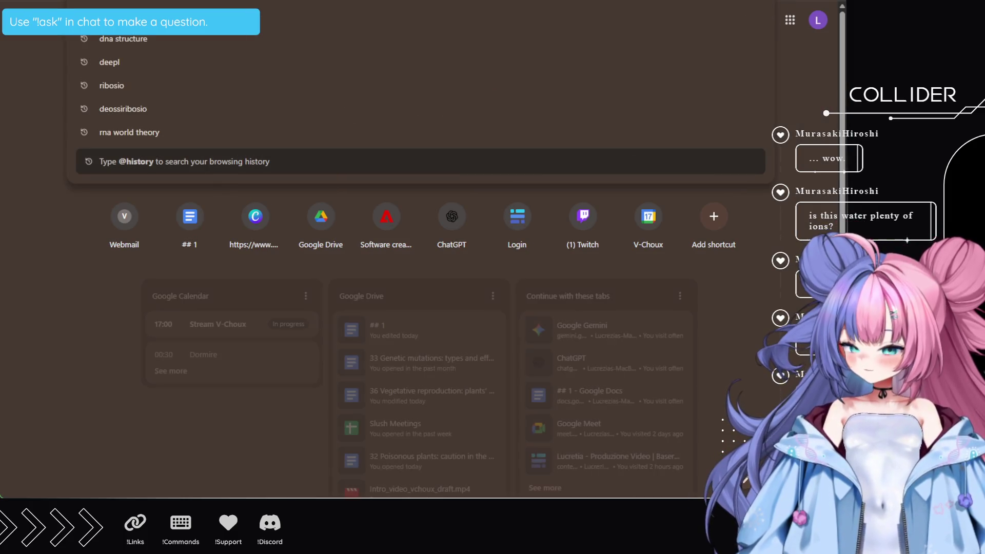
type("kaomoji")
key("Return")
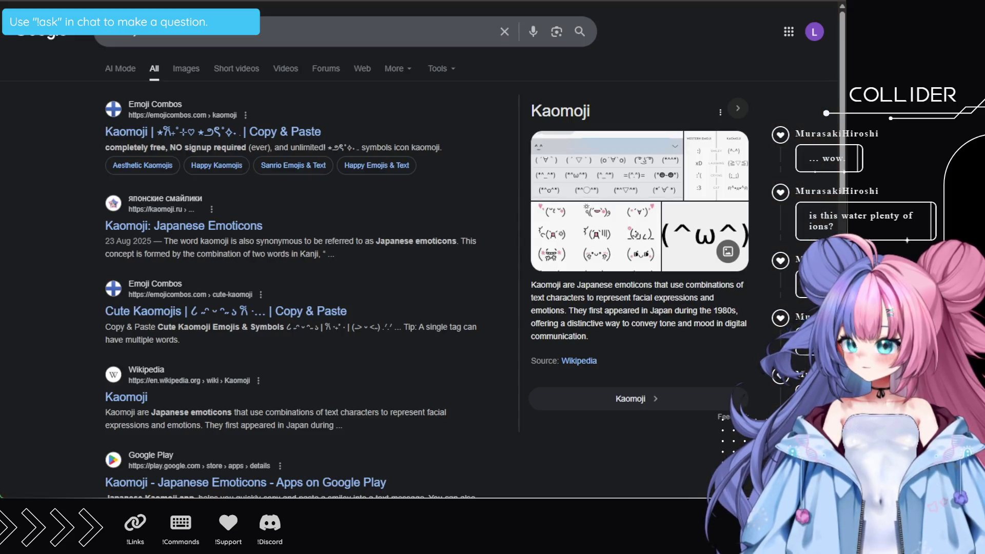
left_click(195, 225)
Copy the sparkly cheering kaomoji and return to Canva
scroll(564, 236, "down", 15)
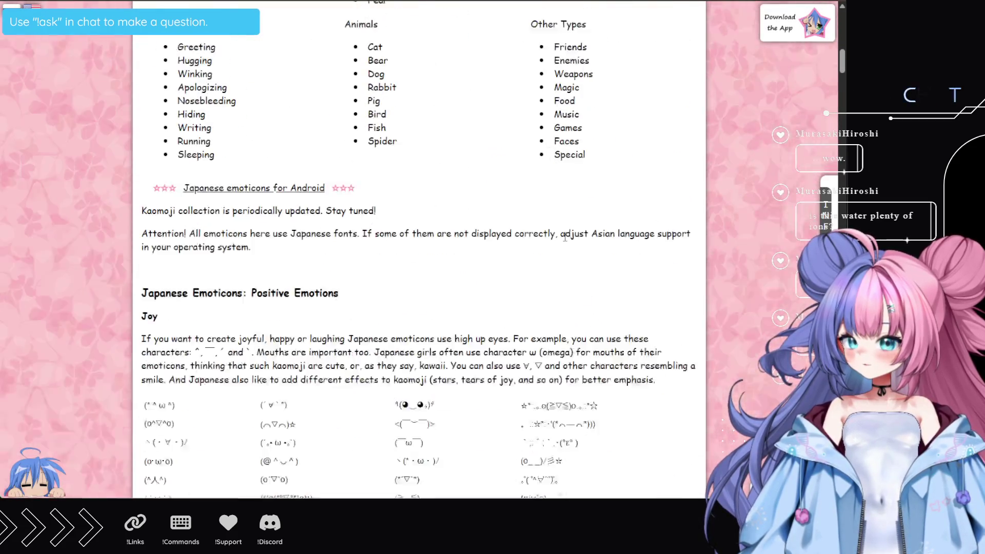
scroll(565, 237, "down", 7)
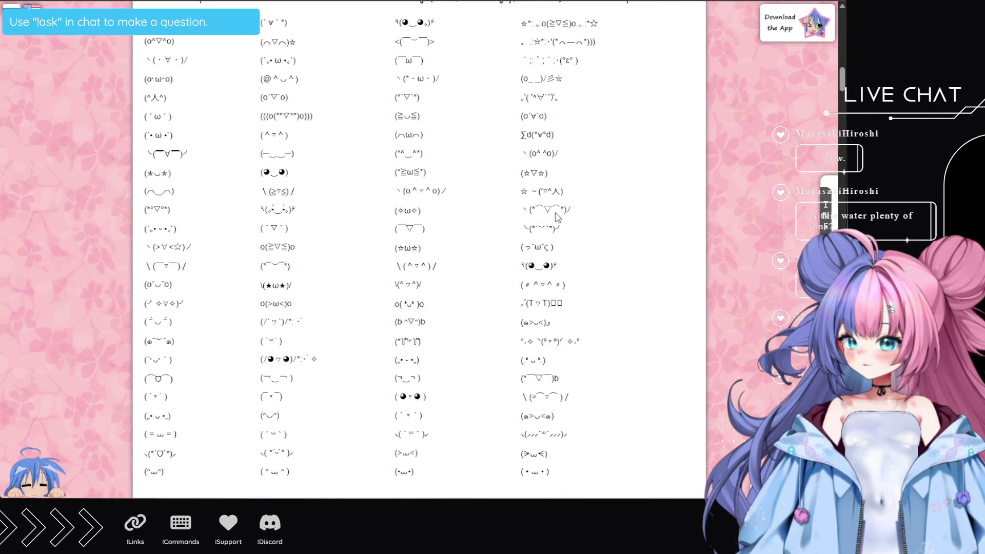
scroll(564, 256, "down", 1)
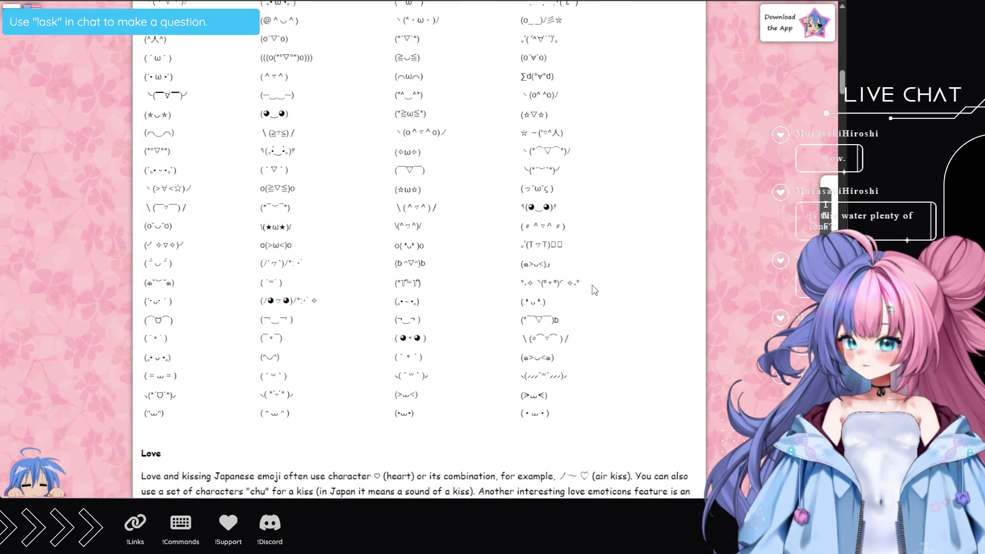
left_click(574, 283)
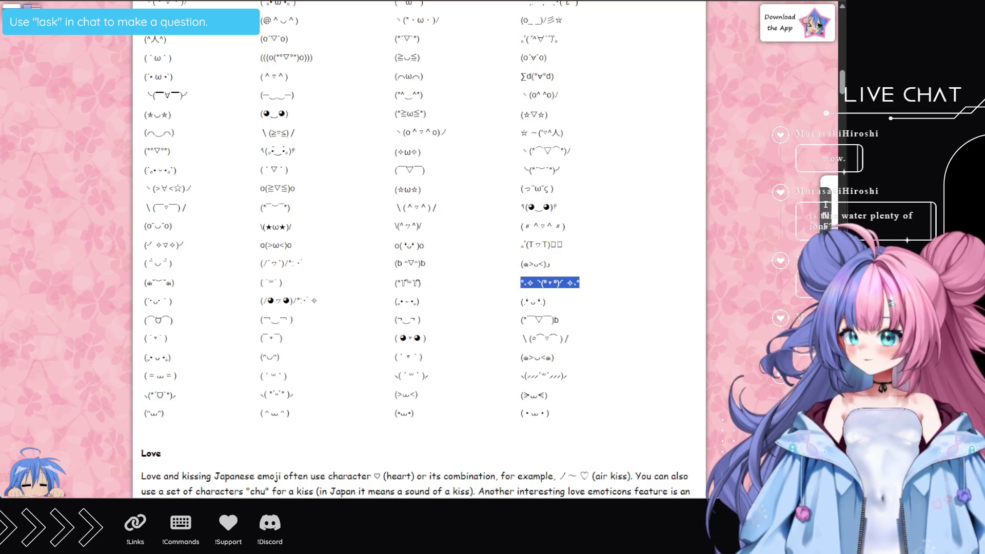
key("alt+Tab")
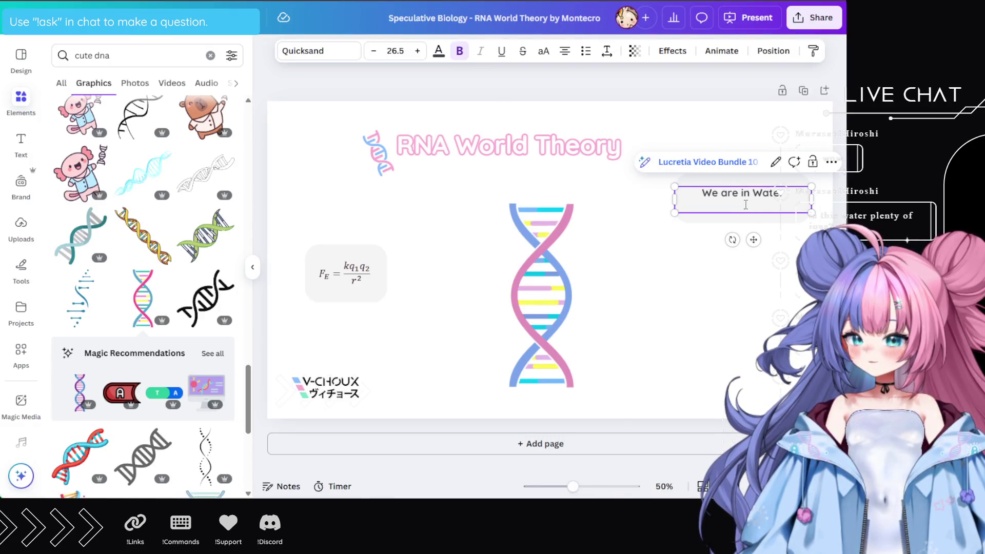
Paste the kaomoji as the second line under 'We are in Water', removing the empty line
key("ctrl+v")
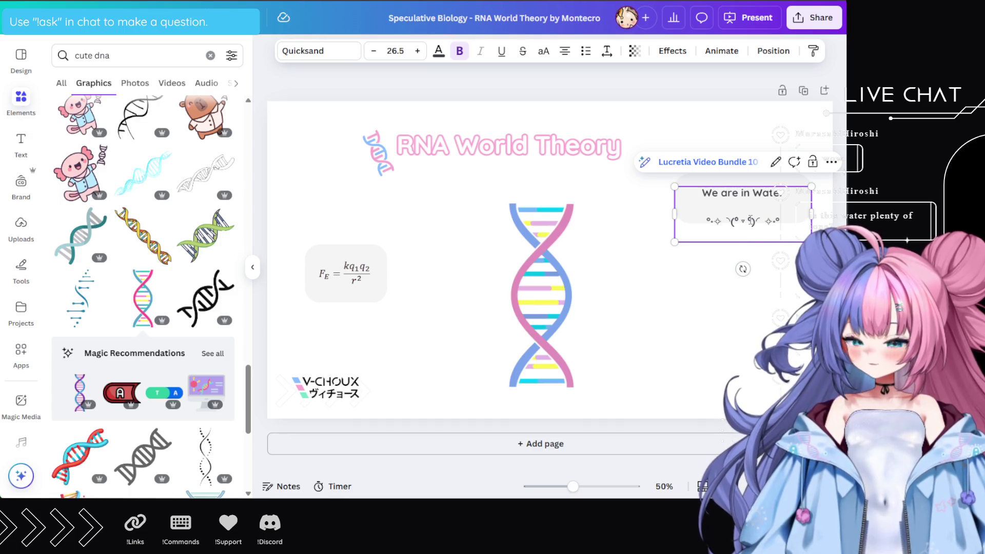
key("BackSpace")
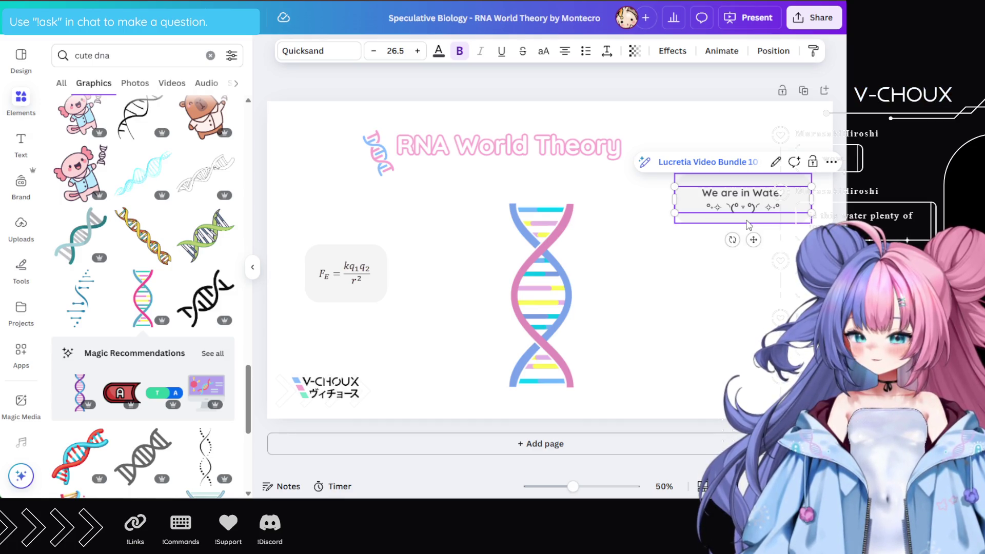
left_click(749, 230)
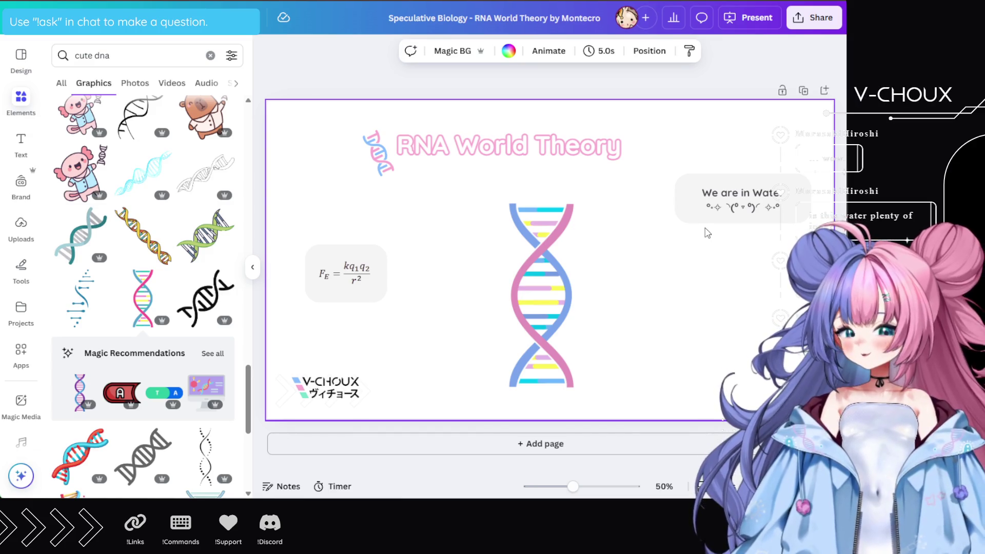
Undo the accidental title move and shift the We are in Water box slightly down-left
mouse_move(713, 150)
left_mouse_down()
mouse_move(768, 206)
mouse_move(767, 245)
left_mouse_up()
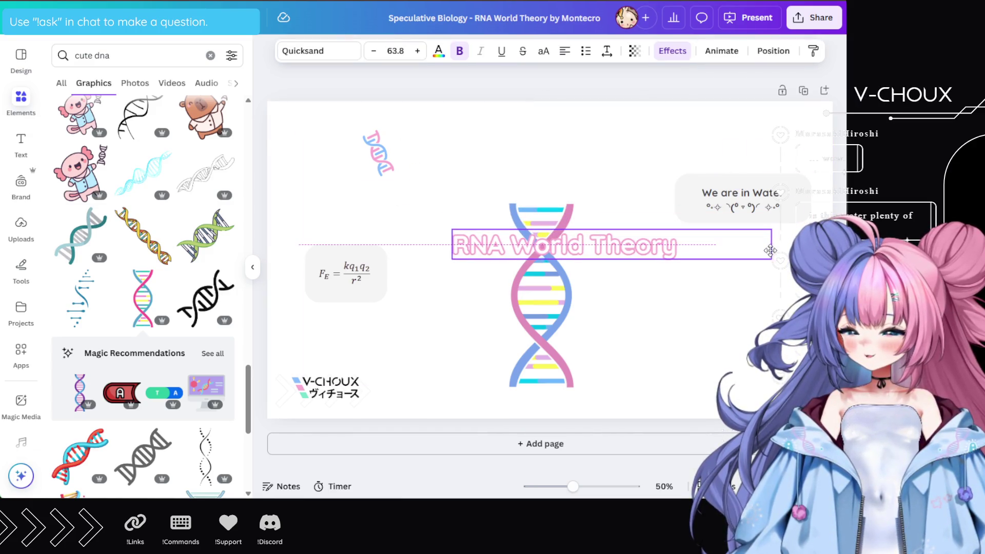
key("ctrl+z")
left_click(773, 208)
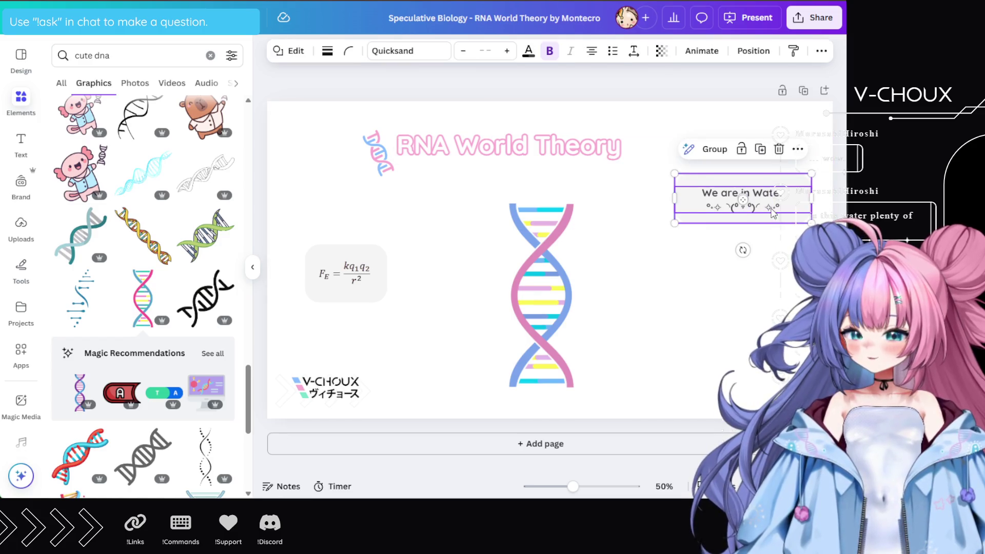
left_click_drag(772, 207, 758, 219)
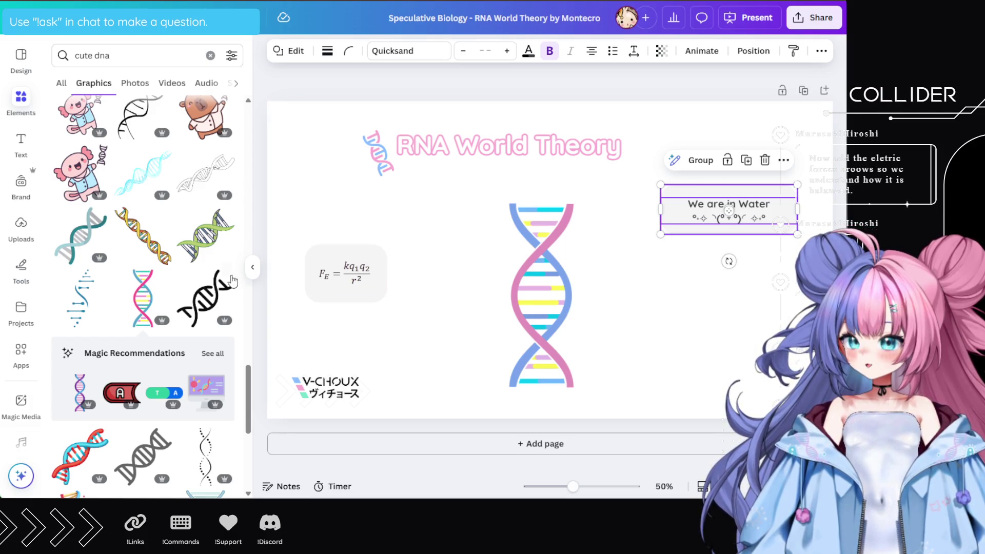
Search Elements graphics for 'arrows' and add the black down arrow to the slide
scroll(155, 308, "up", 15)
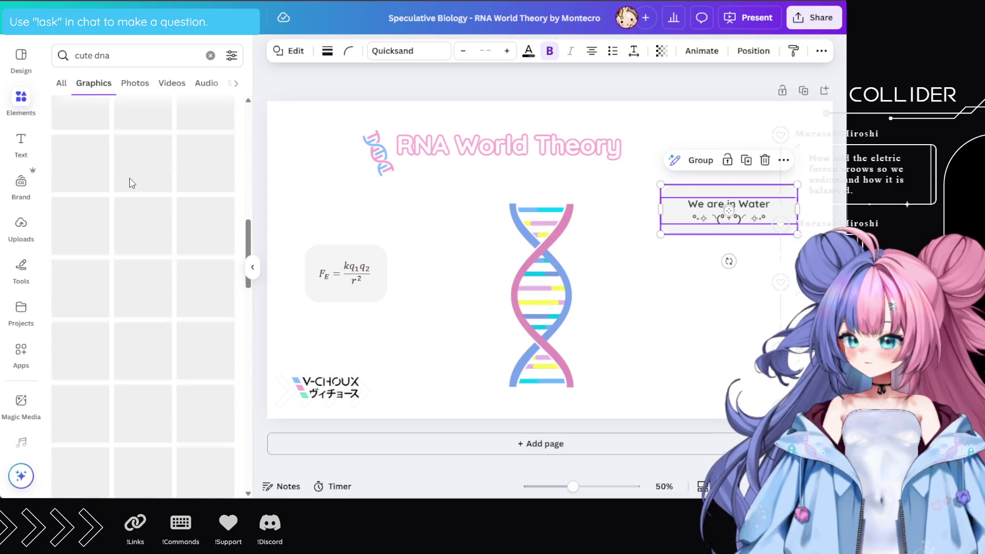
triple_click(110, 55)
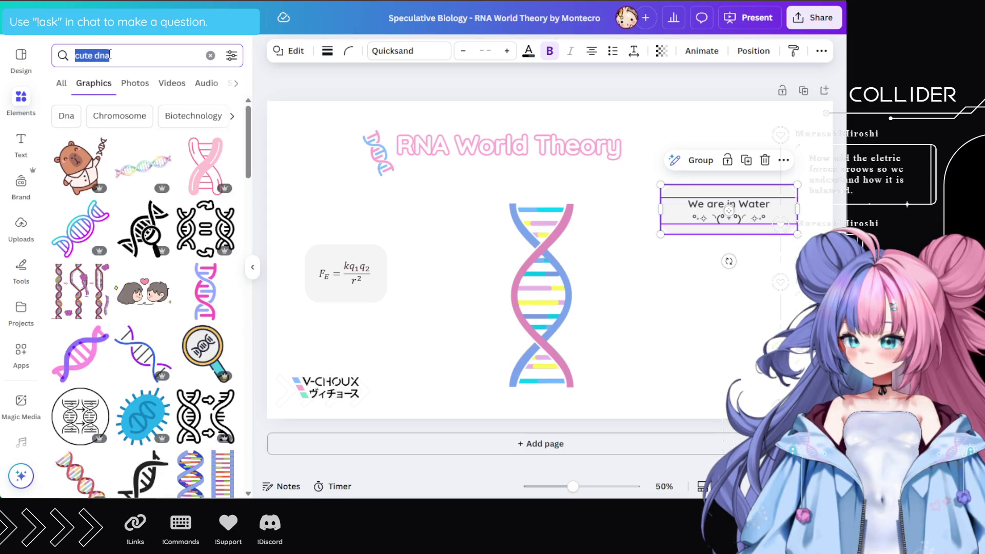
type("arrows")
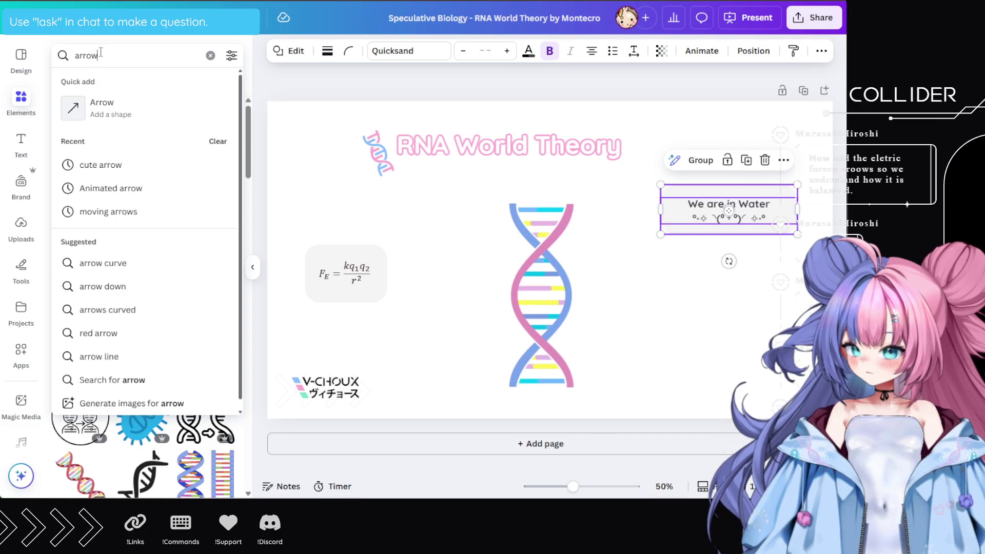
key("Return")
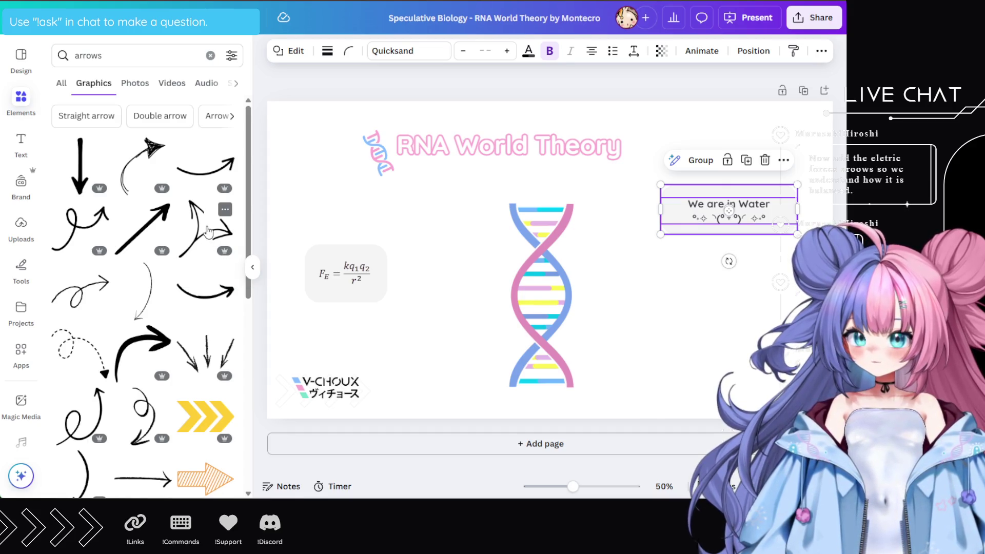
left_click(84, 170)
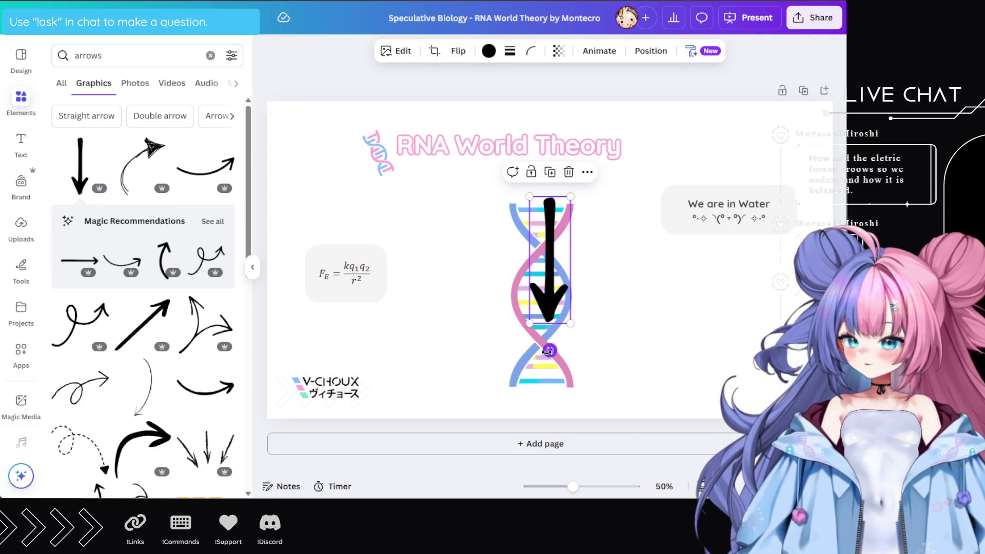
Rotate the arrow horizontal, flip it to point left, and place it above the helix's upper left
mouse_move(550, 350)
left_mouse_down()
mouse_move(588, 321)
mouse_move(619, 265)
mouse_move(593, 246)
mouse_move(545, 260)
mouse_move(579, 215)
mouse_move(579, 196)
mouse_move(587, 202)
left_mouse_up()
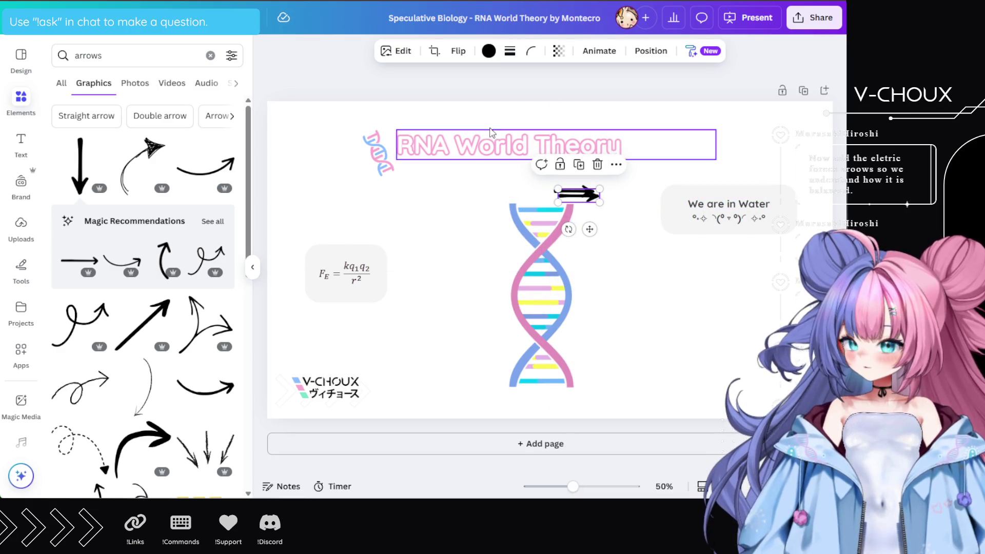
left_click(452, 54)
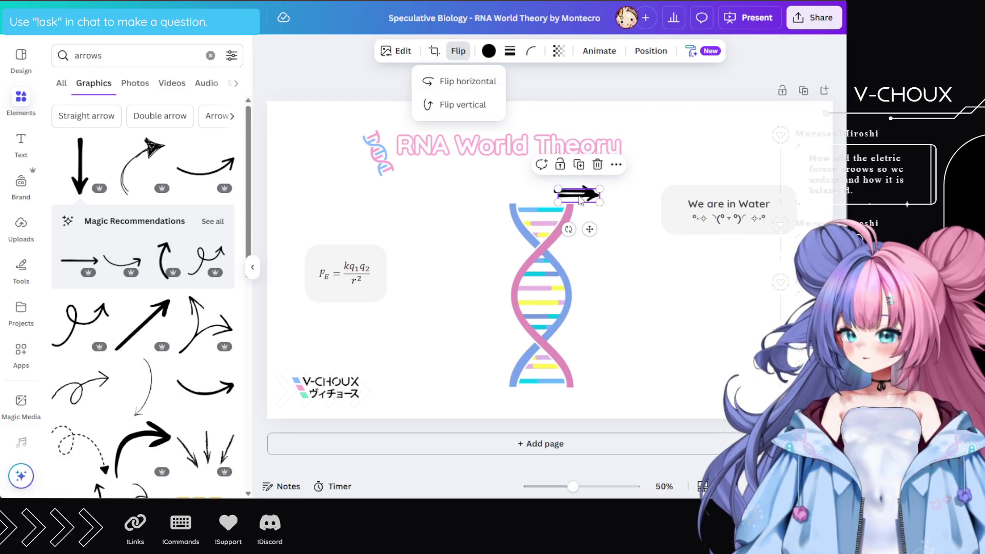
left_click(471, 106)
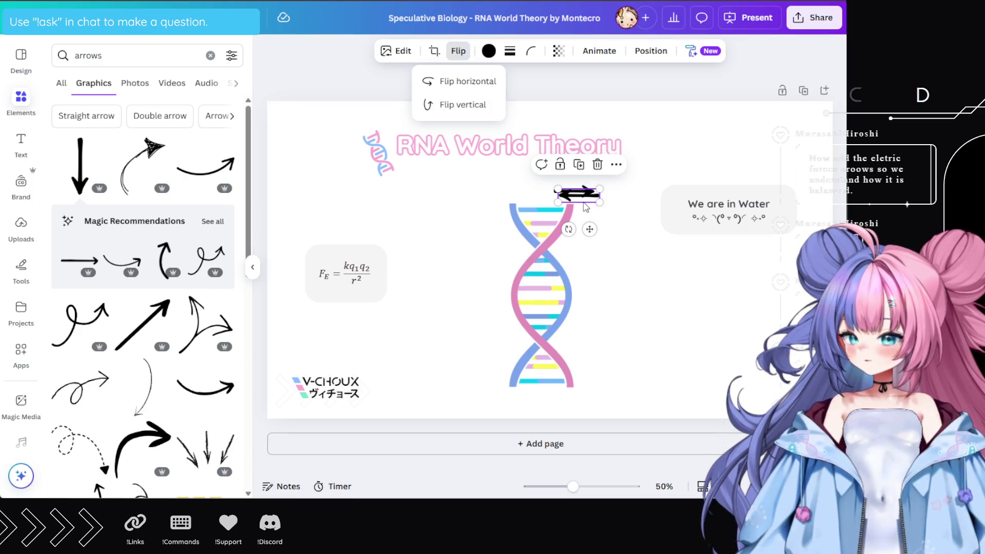
left_click_drag(579, 195, 507, 191)
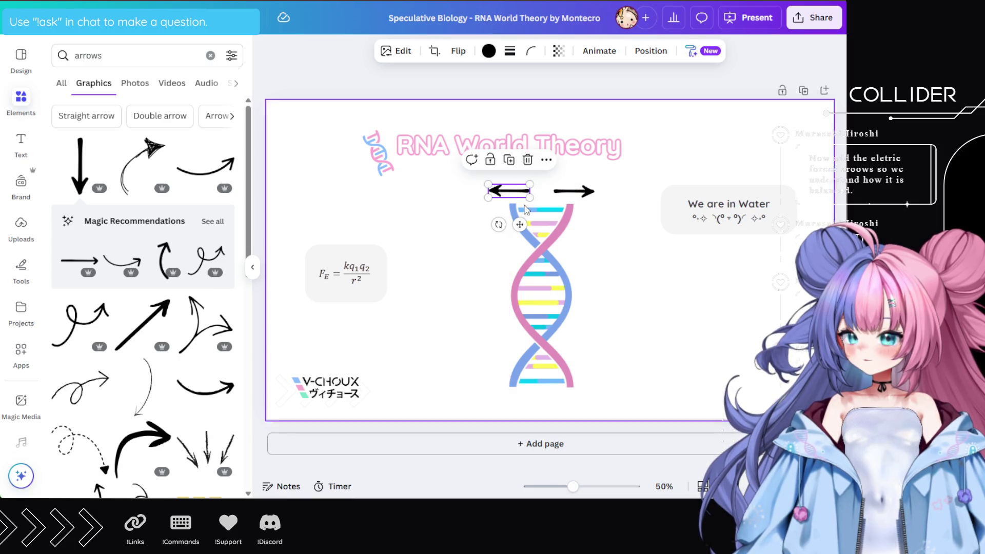
Make both helix arrows pink and drag a copy of the We are in Water box below it
left_click(488, 51)
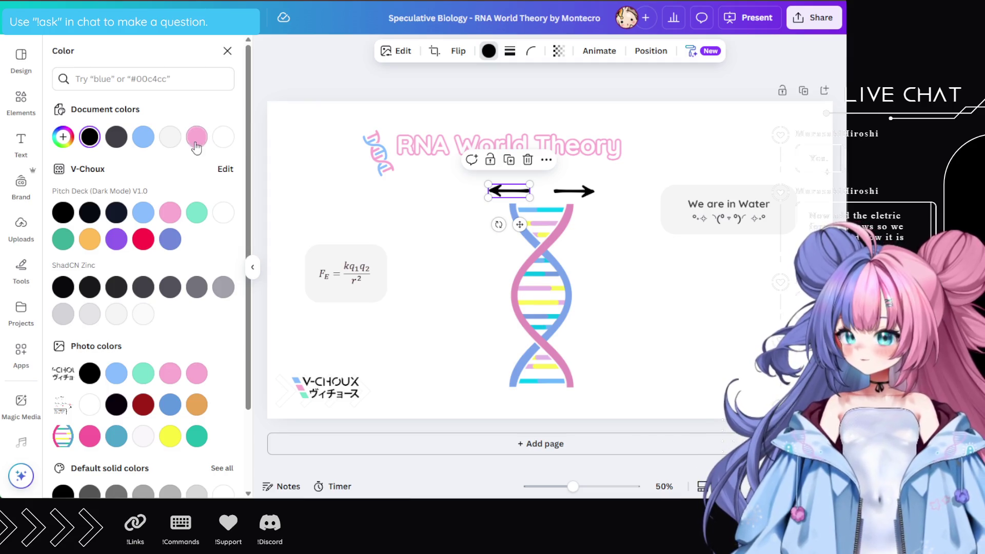
left_click(195, 138)
left_click(574, 190)
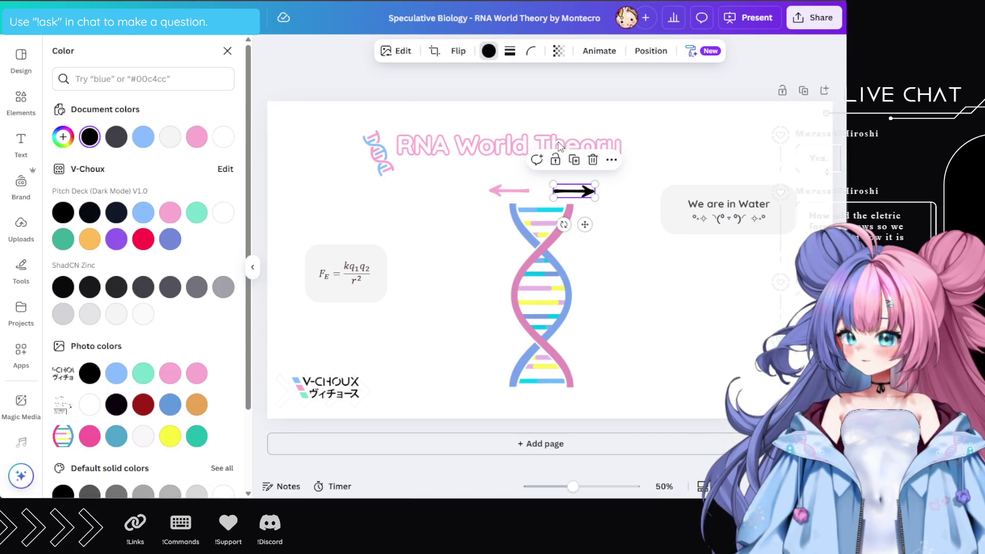
left_click(488, 53)
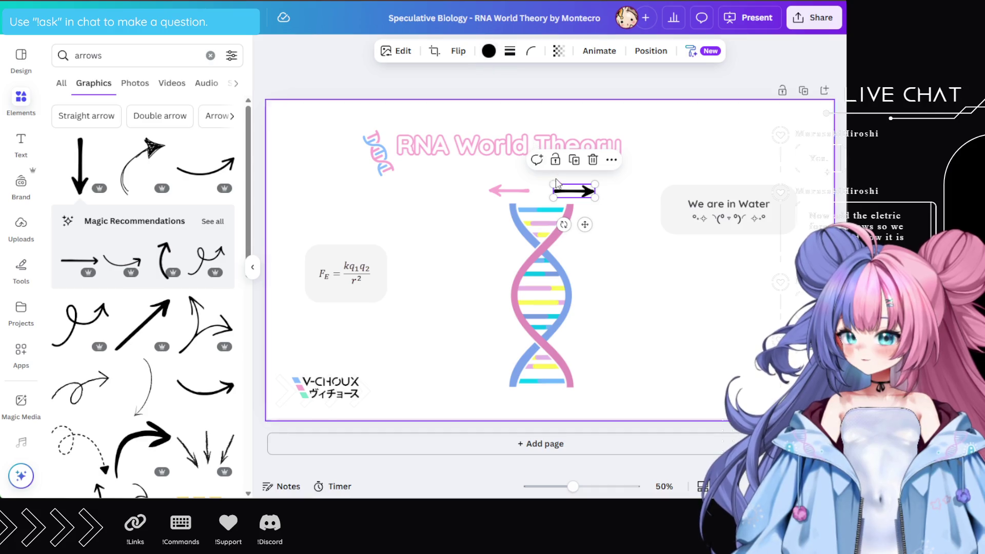
left_click(489, 51)
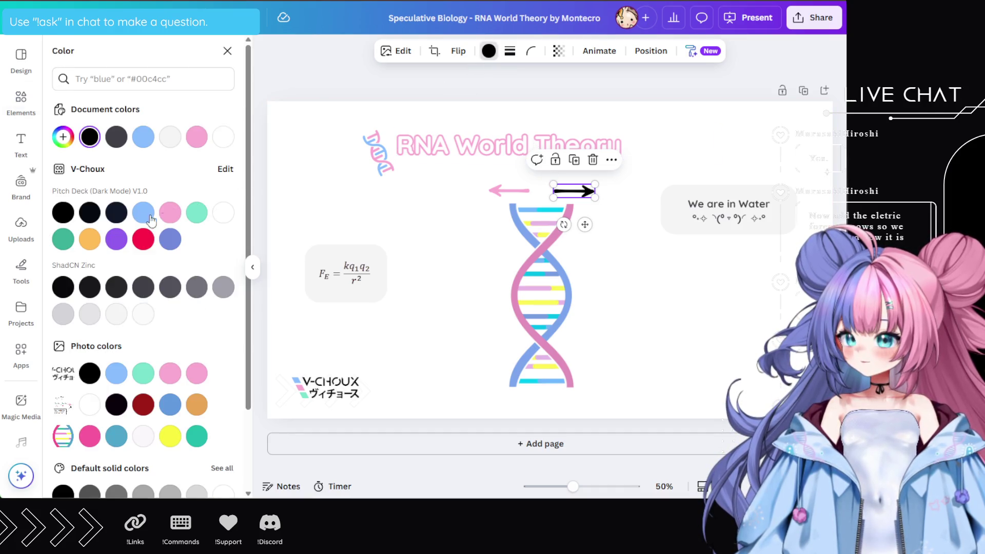
left_click(197, 135)
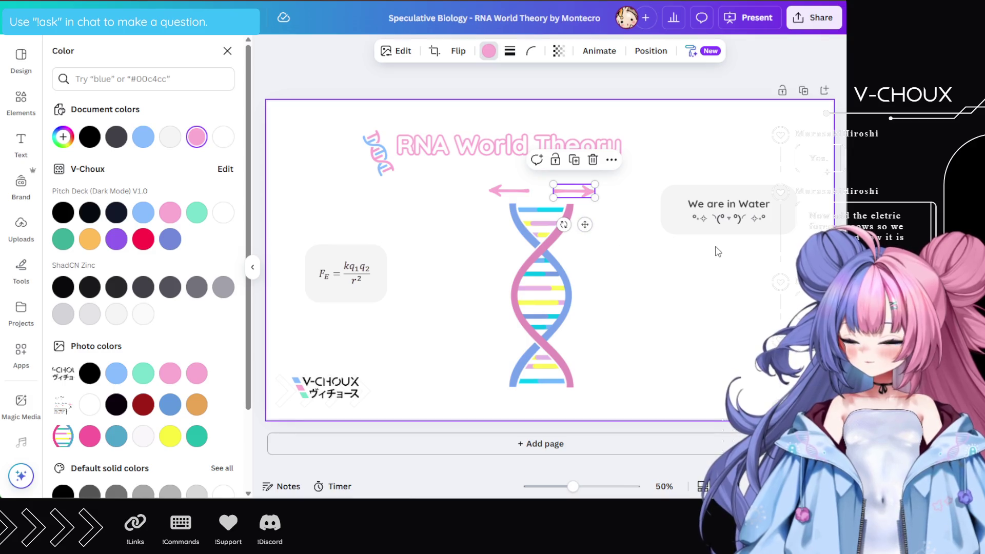
left_click(728, 210)
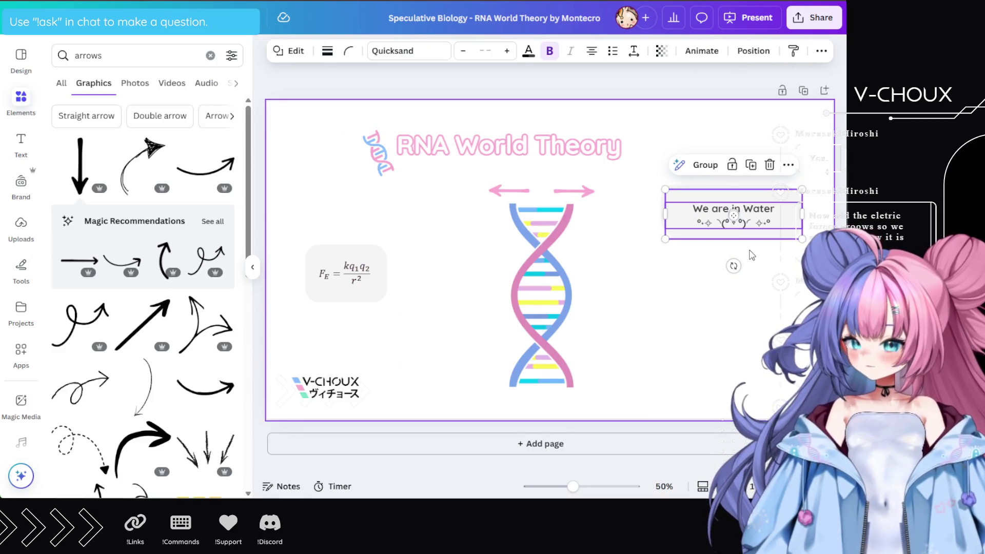
left_click_drag(777, 223, 771, 280)
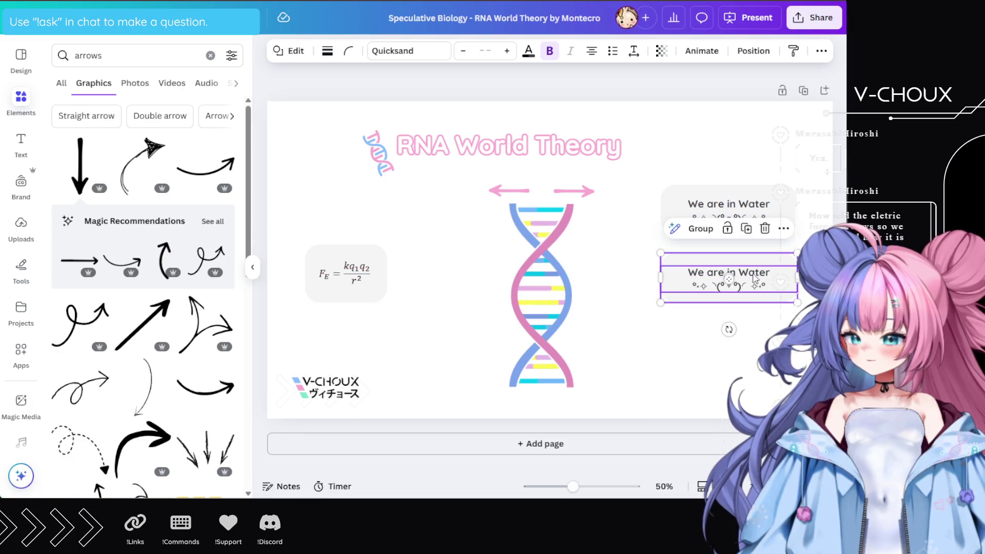
Replace the copied box's text with 'Spines are negatively charged = Repulsion'
left_click(761, 286)
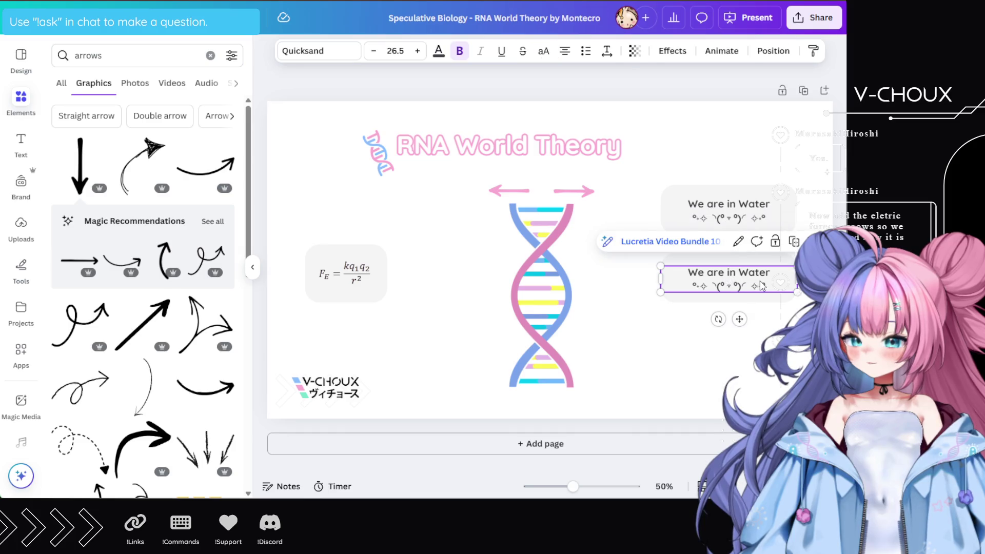
left_click(772, 286)
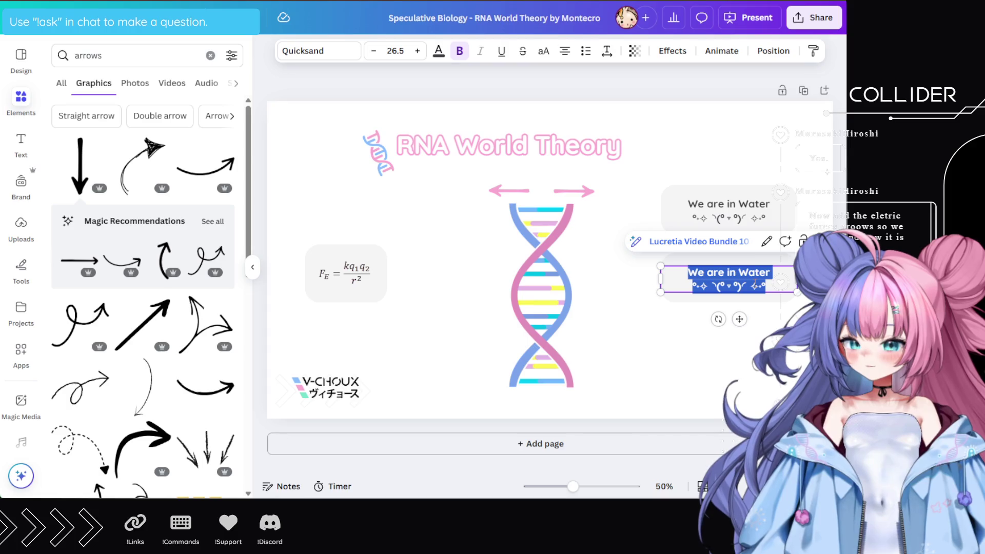
type("Sp")
type("ines repe")
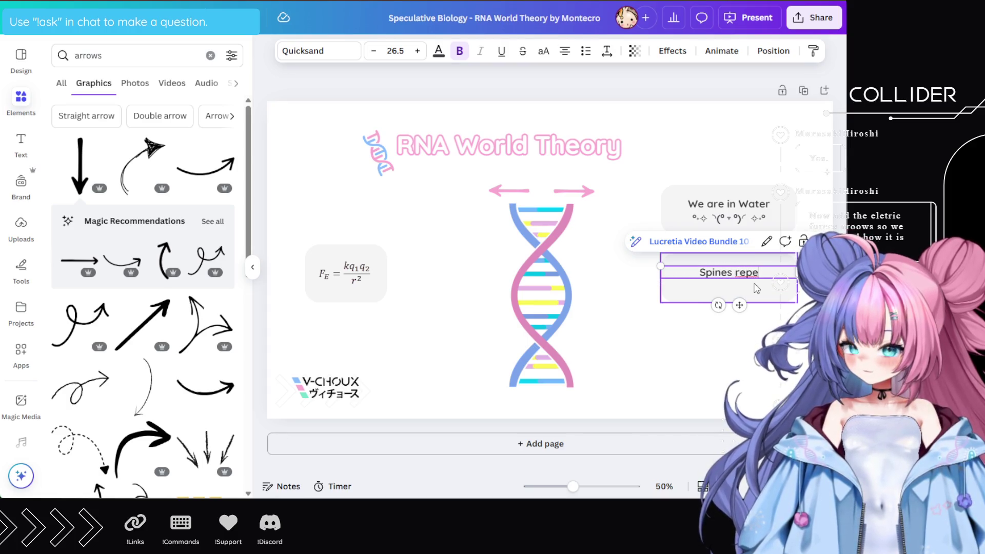
key("BackSpace")
key("BackSpace")
type("pule")
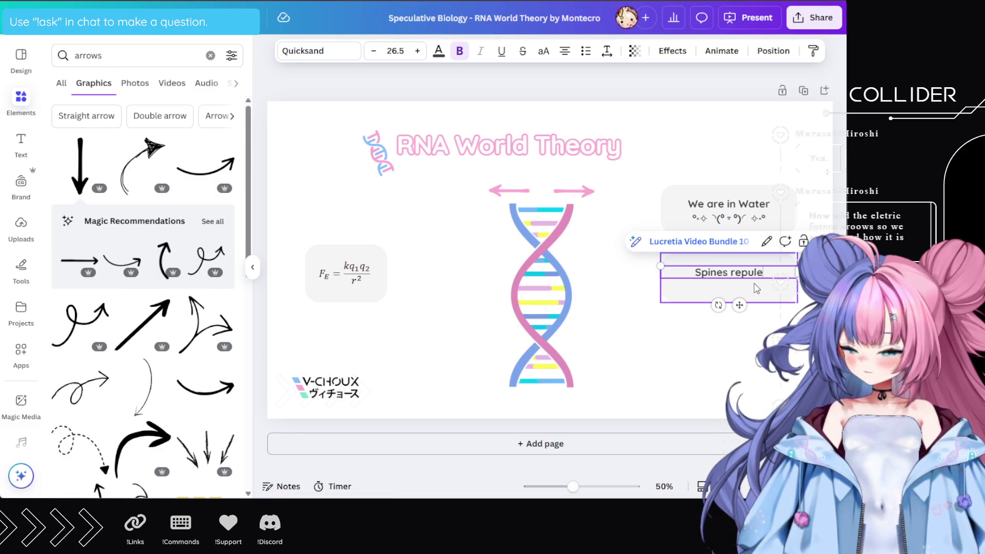
type("s")
key("BackSpace")
key("BackSpace")
key("BackSpace")
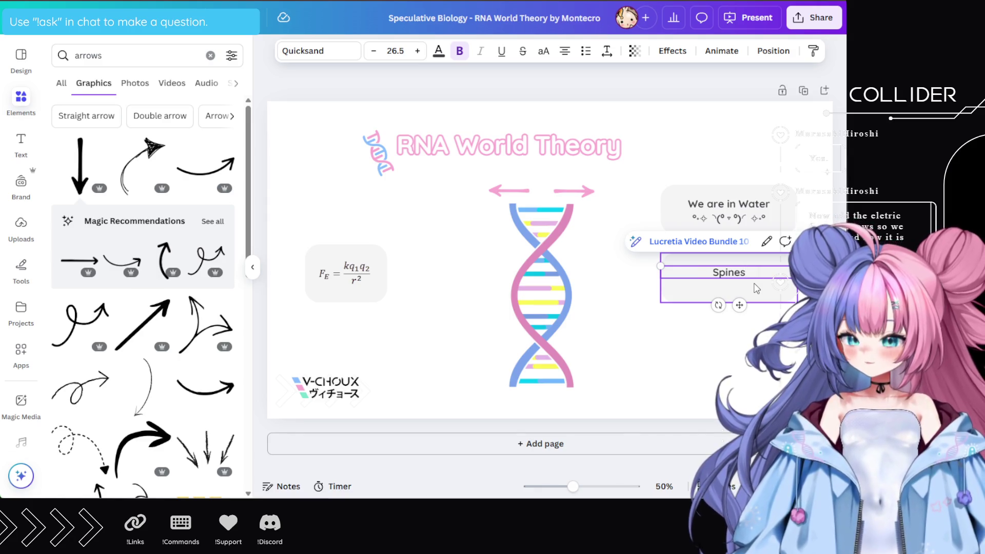
type(" are ne")
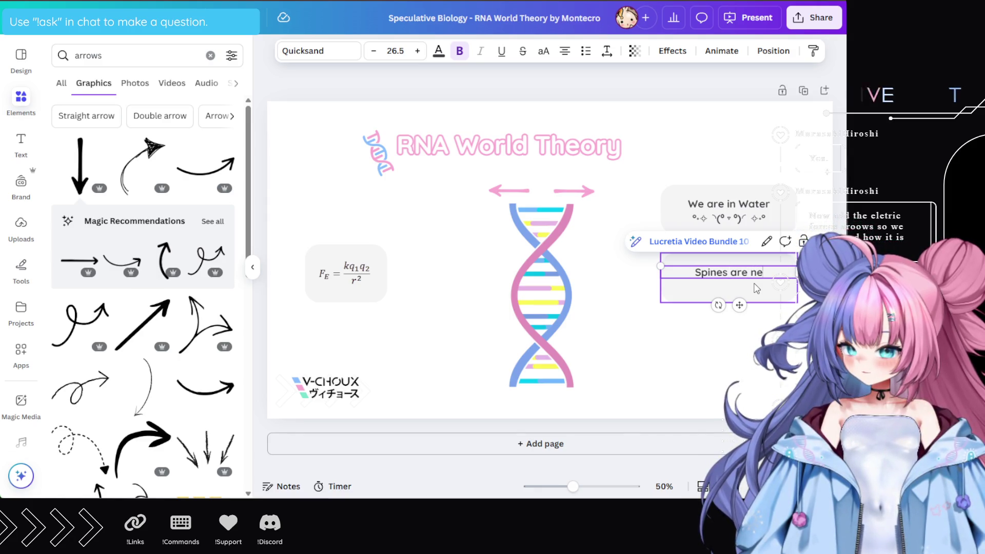
type("gative!")
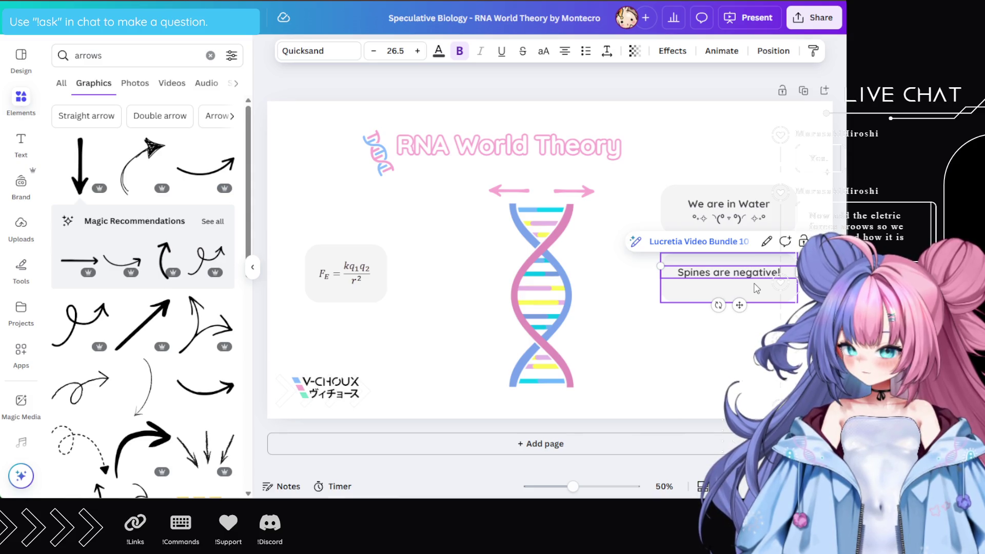
key("BackSpace")
type("ly charged")
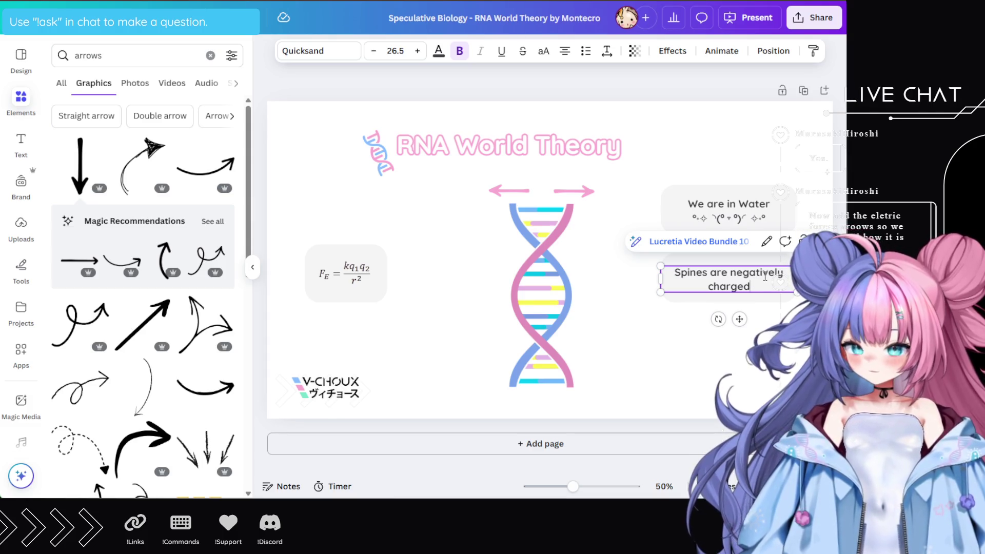
type("= ")
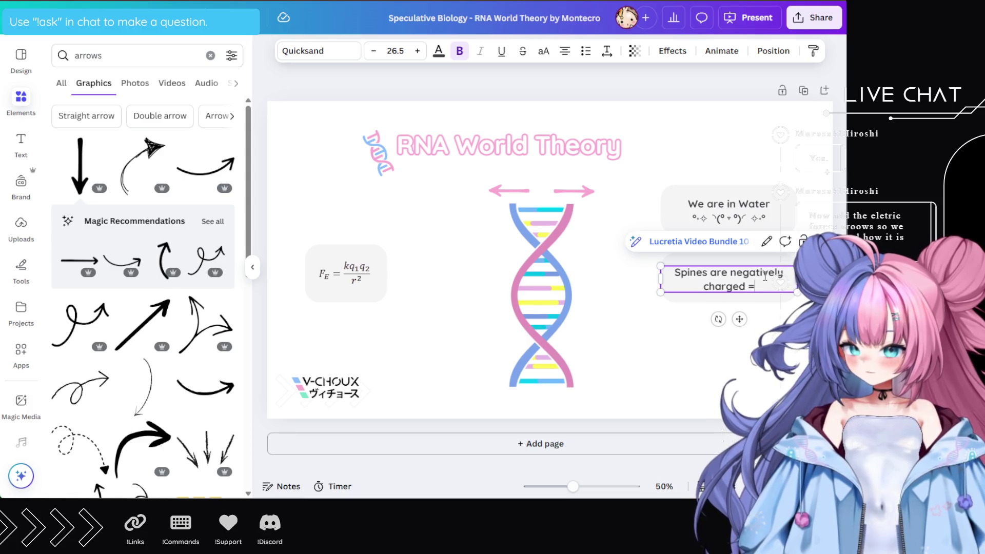
type("Repulsion")
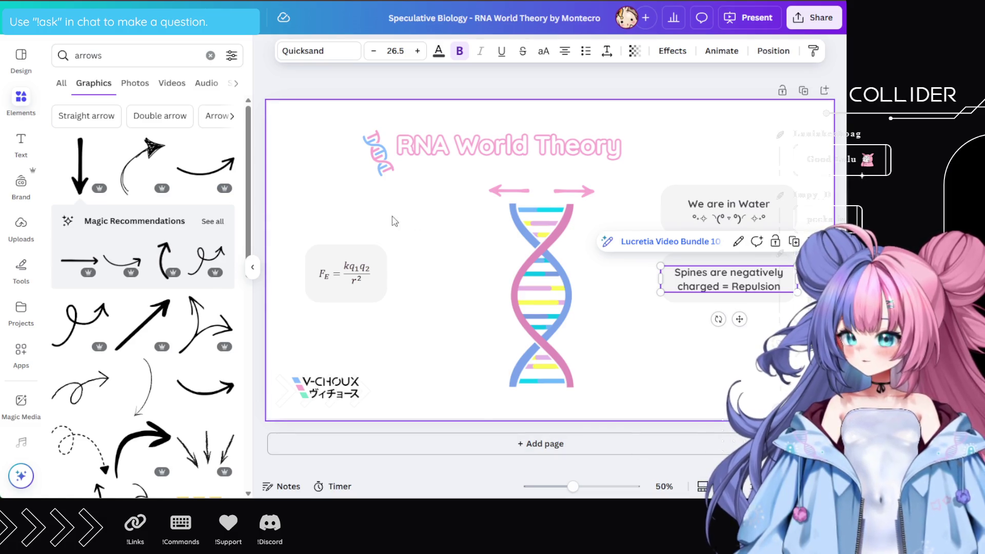
Select the previous 'arrows' text in the Elements search box
left_click(128, 56)
Search Elements for 'minus sign' and add the black circled minus graphic over the helix
type("m")
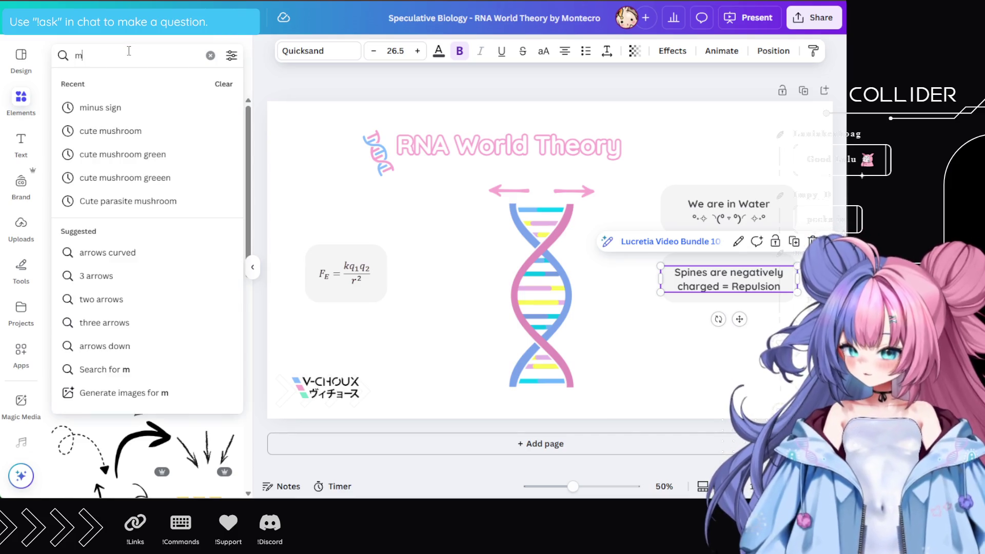
type("inus sign")
key("Return")
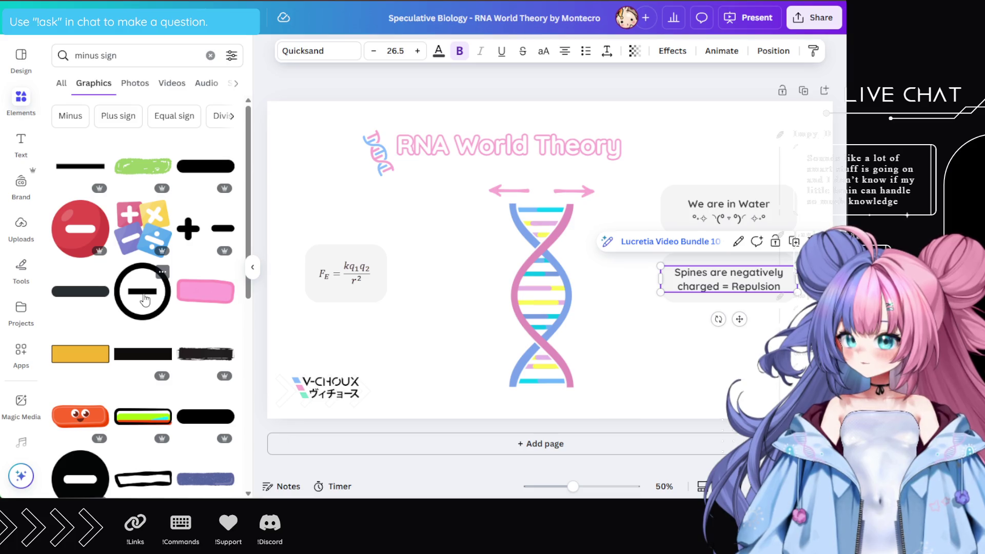
left_click(144, 299)
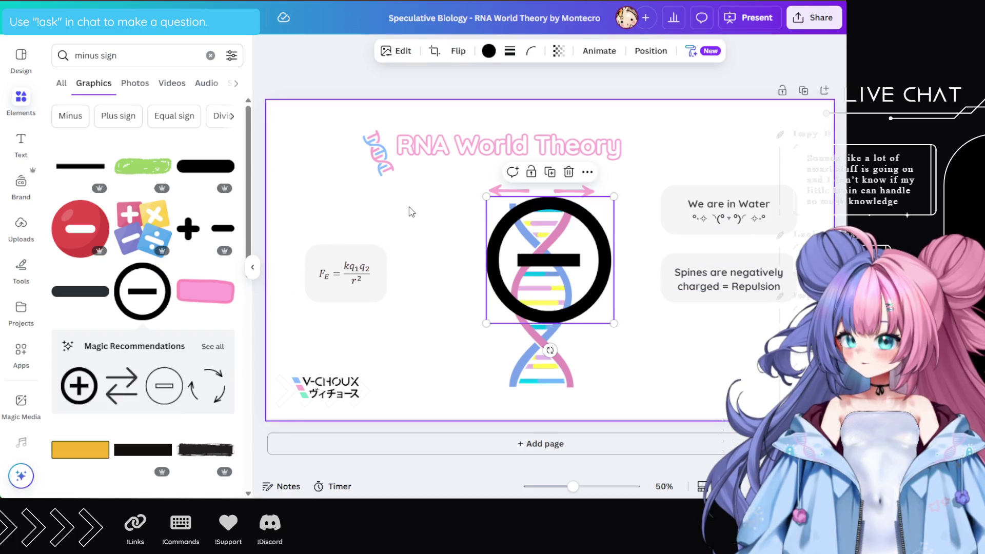
Recolour the minus sign pink, shrink it to a small icon, and set it beside the helix top
left_click(489, 51)
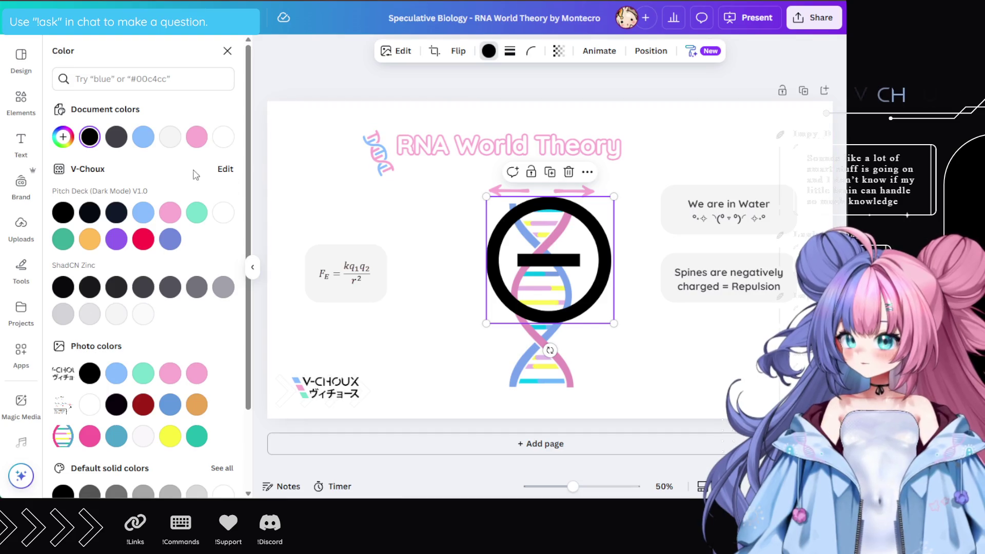
left_click(196, 136)
mouse_move(614, 196)
left_mouse_down()
mouse_move(503, 308)
mouse_move(516, 185)
mouse_move(500, 219)
mouse_move(499, 212)
left_mouse_up()
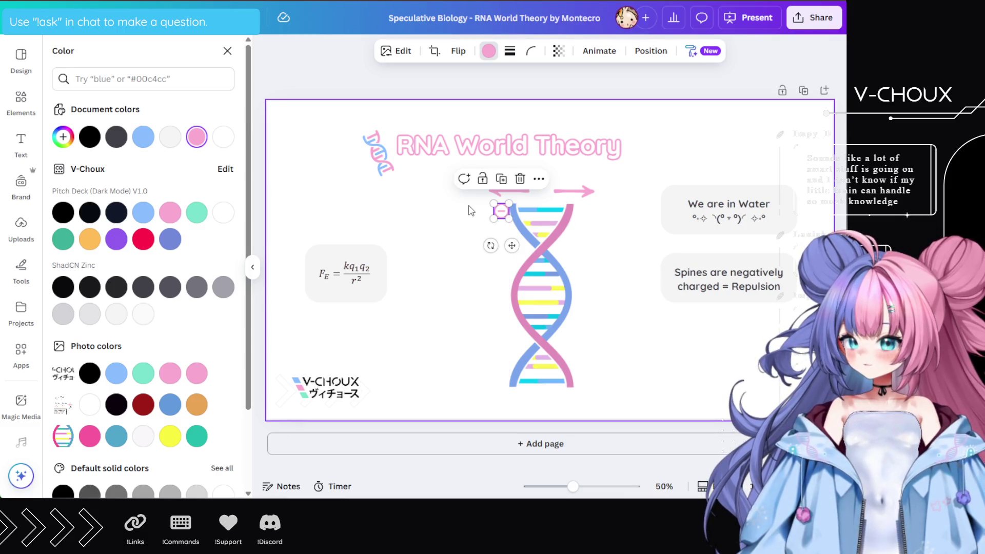
mouse_move(503, 217)
left_mouse_down()
mouse_move(497, 211)
mouse_move(589, 214)
left_mouse_up()
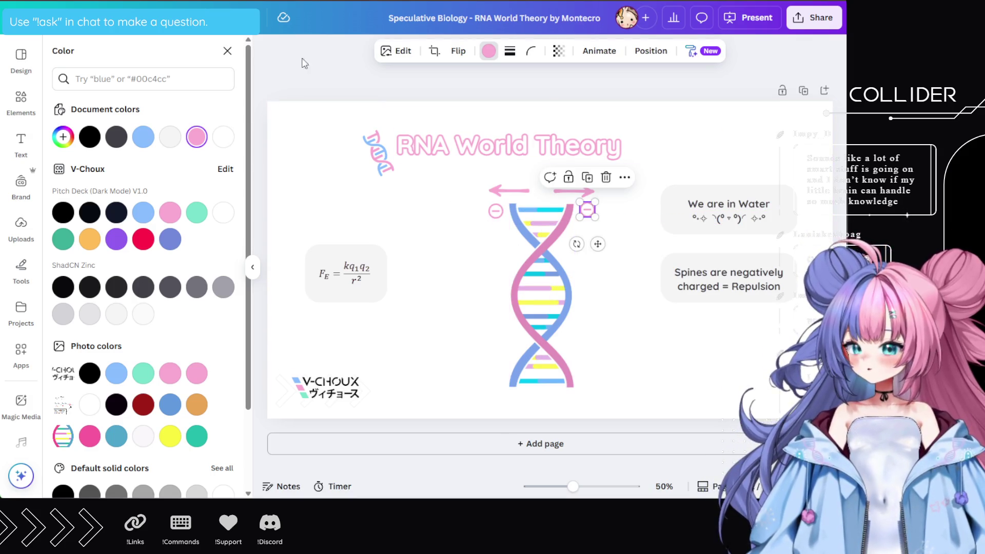
left_click(141, 77)
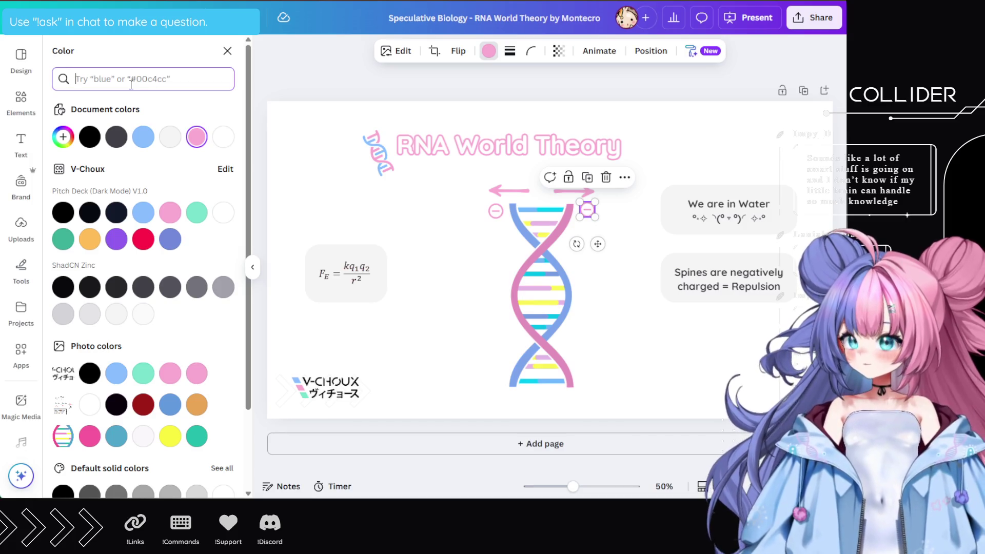
Search the graphics for 'Positive ions' and scroll through the results
left_click(227, 51)
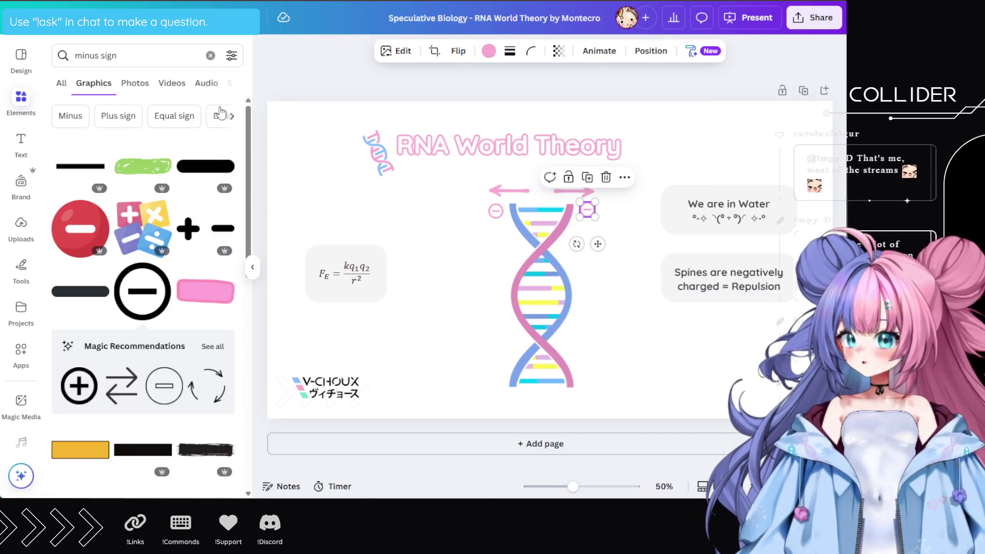
triple_click(121, 55)
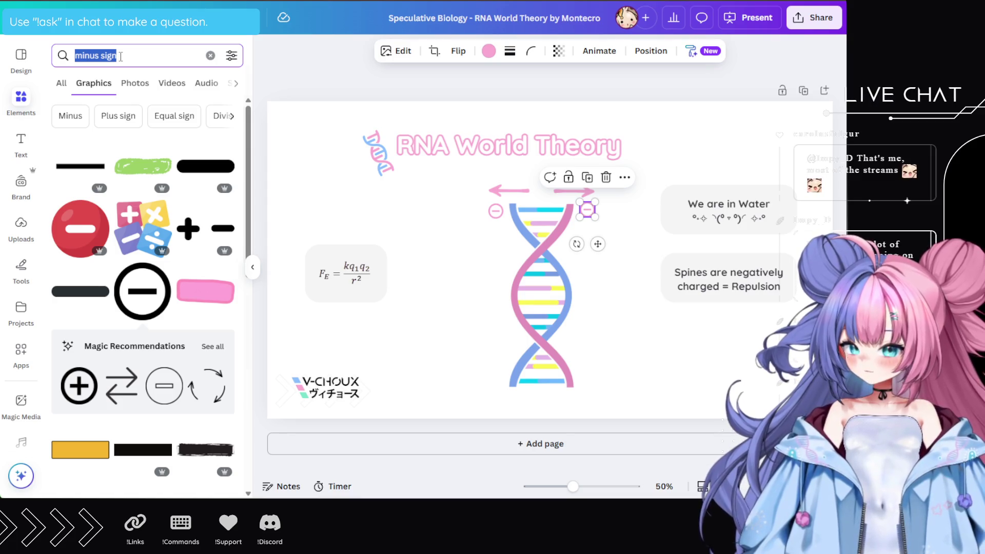
type("Positive ions")
key("Return")
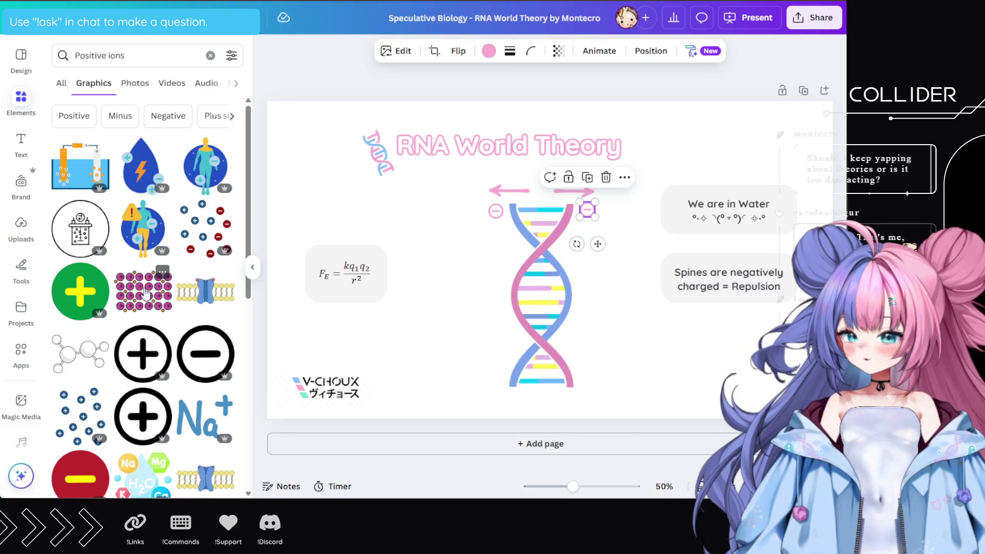
scroll(147, 308, "down", 3)
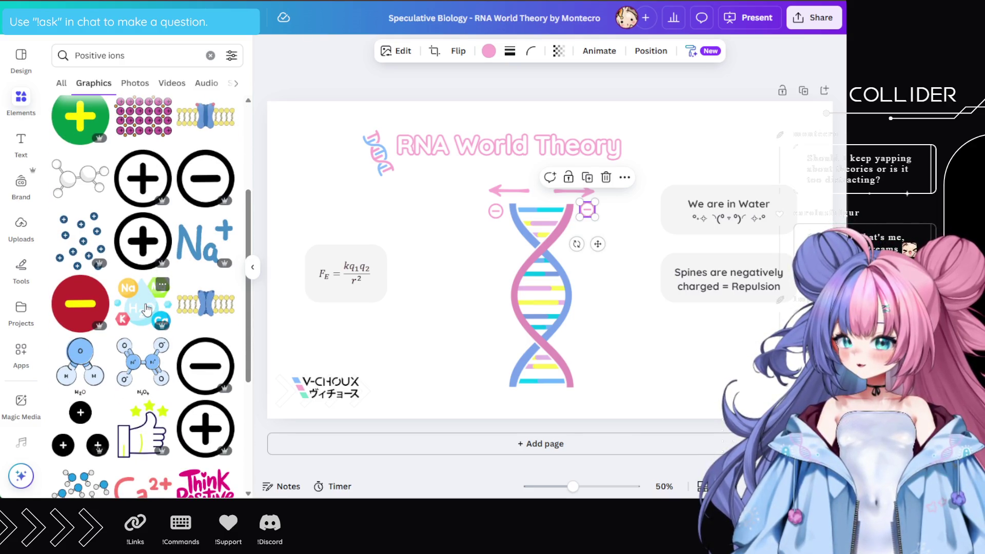
scroll(146, 308, "down", 4)
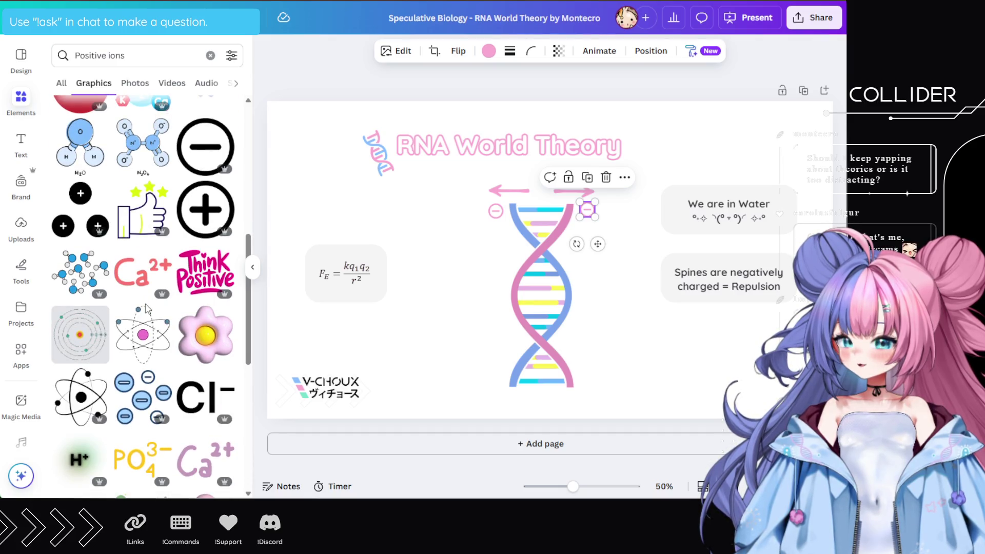
scroll(146, 308, "up", 5)
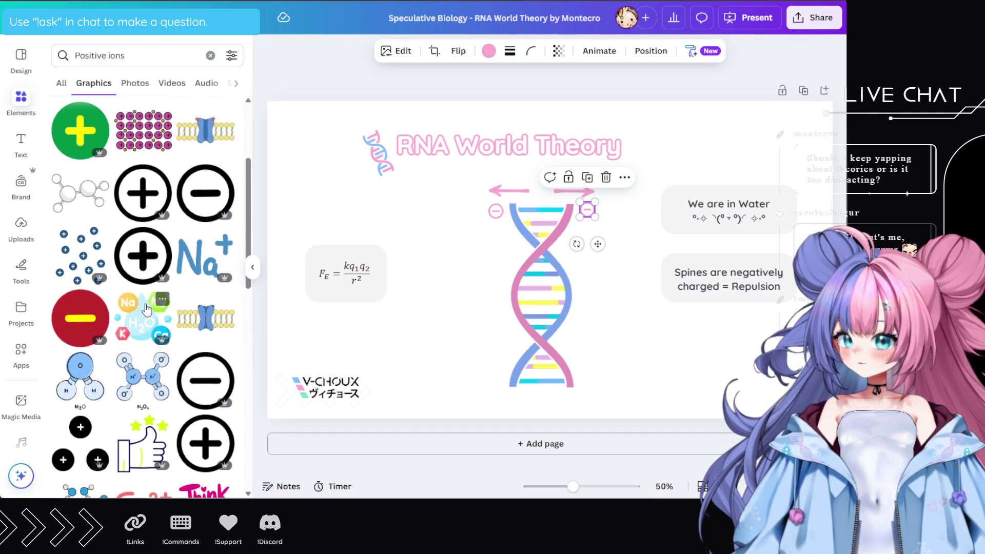
Add the scattered plus-ions graphic, shrink it, colour it light blue, and place it left of the DNA
left_click(75, 313)
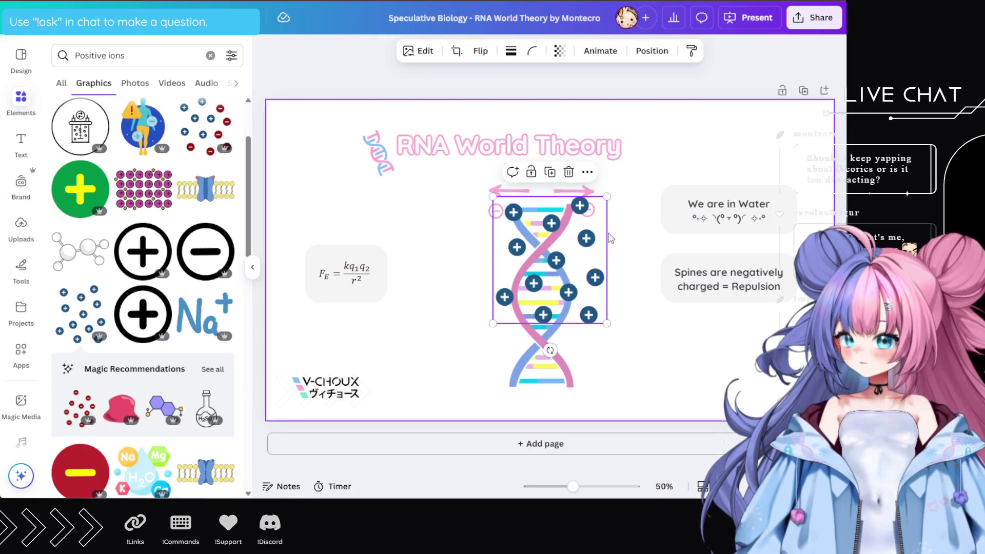
mouse_move(607, 196)
left_mouse_down()
mouse_move(582, 249)
mouse_move(552, 258)
left_mouse_up()
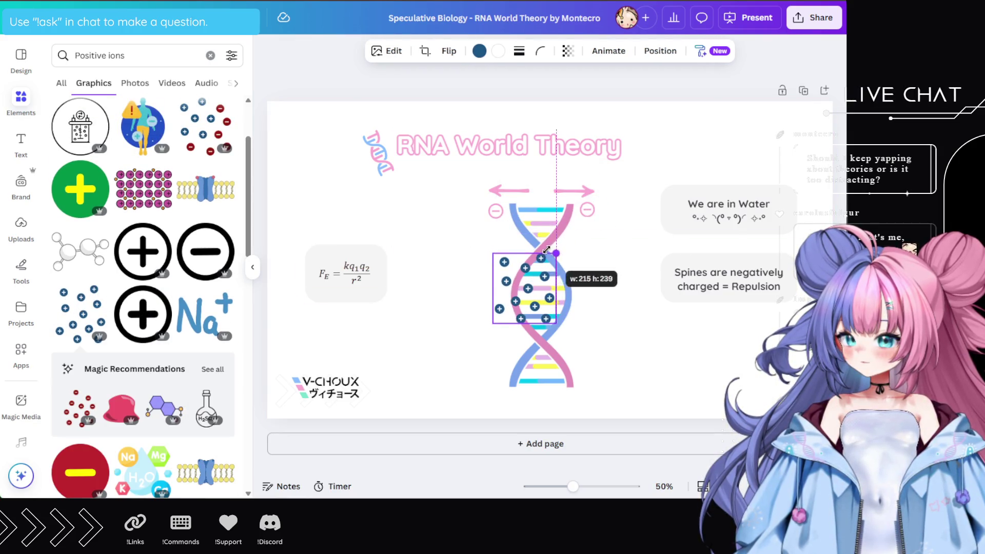
mouse_move(520, 291)
left_mouse_down()
mouse_move(429, 293)
mouse_move(451, 262)
mouse_move(445, 237)
left_mouse_up()
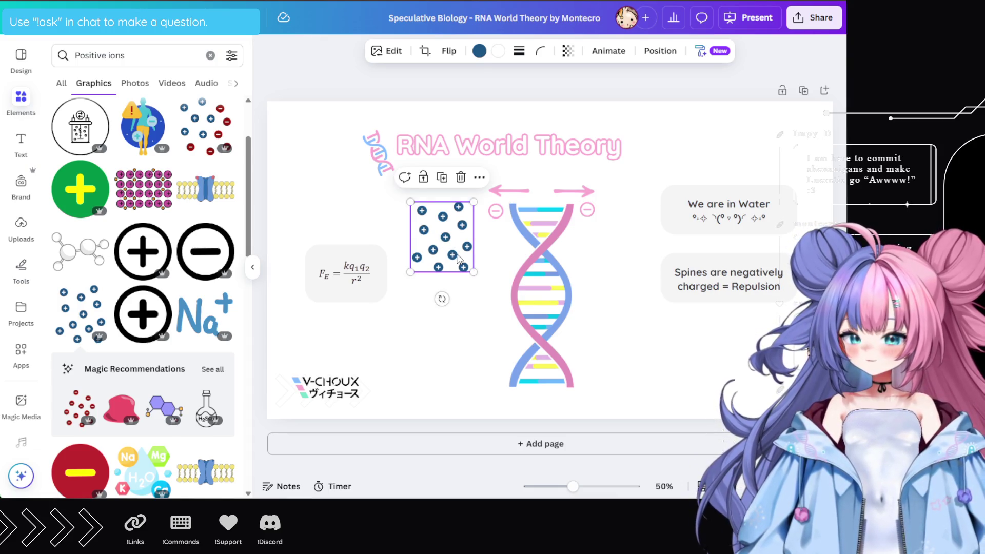
left_click(479, 51)
left_click(174, 143)
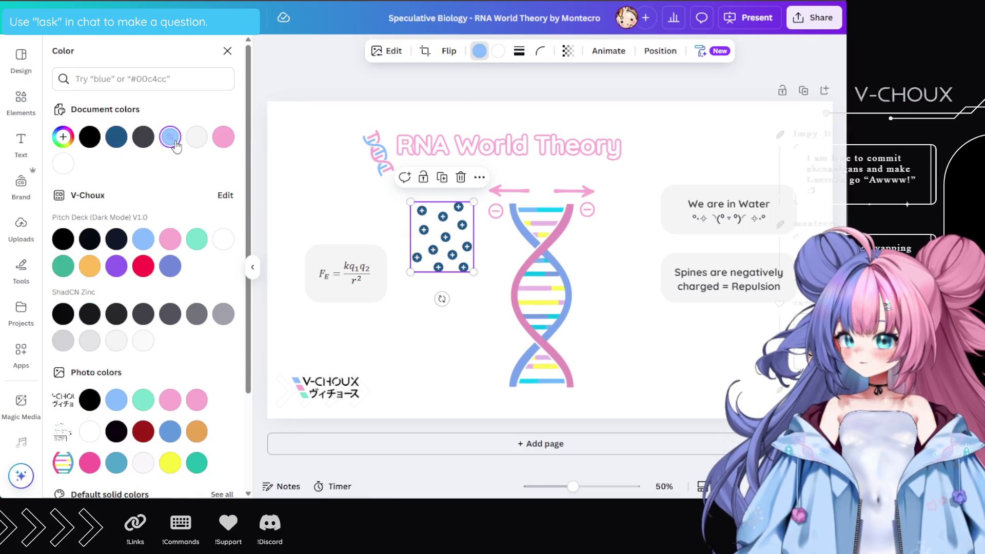
left_click(450, 301)
left_click(453, 233)
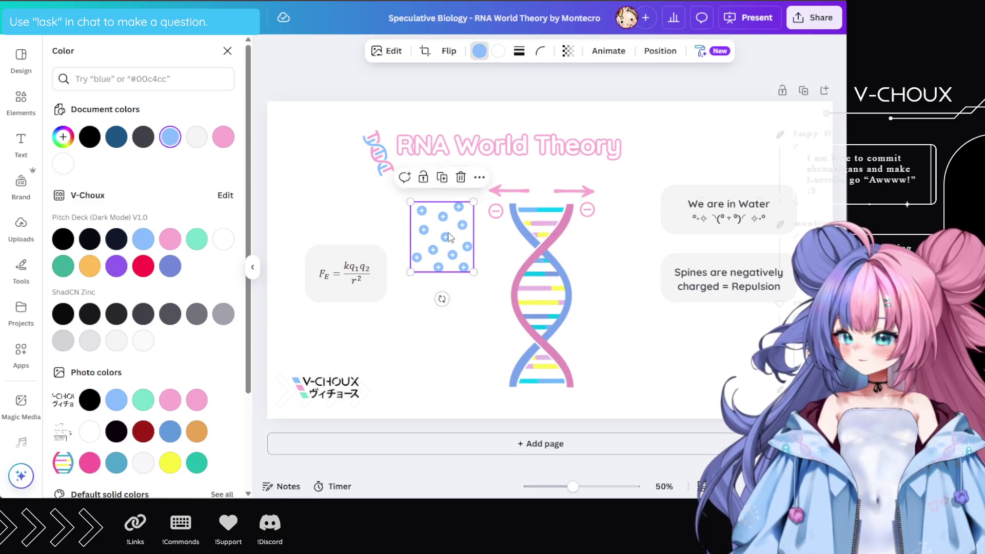
left_click_drag(453, 233, 448, 226)
Delete the force formula and its leftover empty grey box
left_click(346, 277)
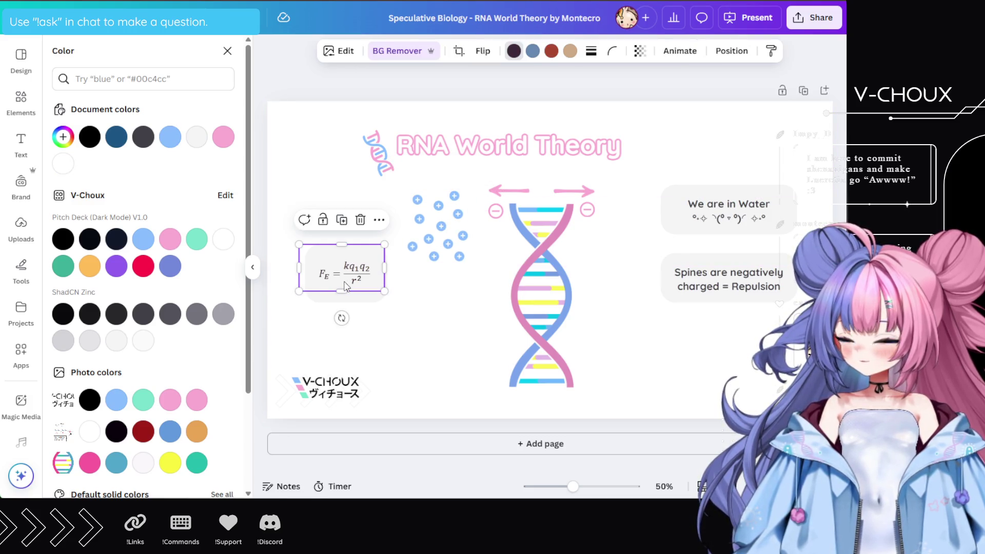
key("Delete")
left_click(347, 285)
key("Delete")
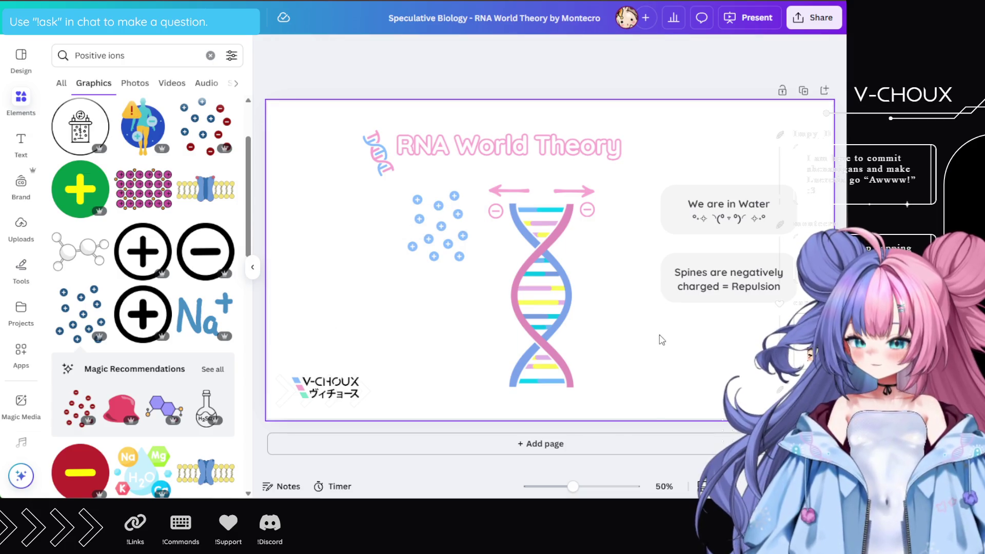
Copy the Spines box to the left of the DNA and rewrite it as 'Positive ions in solution = Balance'
left_click(768, 268)
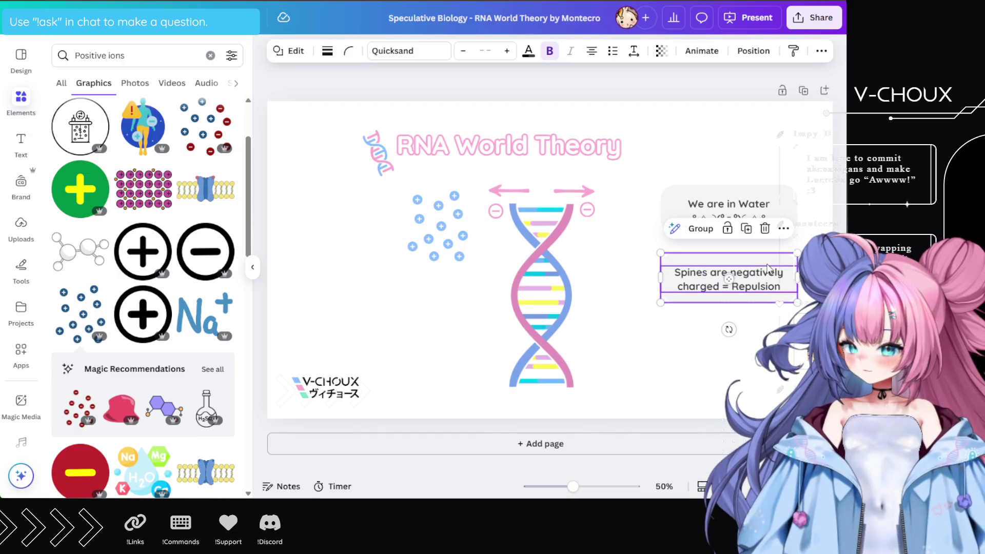
mouse_move(750, 280)
left_mouse_down()
mouse_move(421, 302)
mouse_move(380, 296)
left_mouse_up()
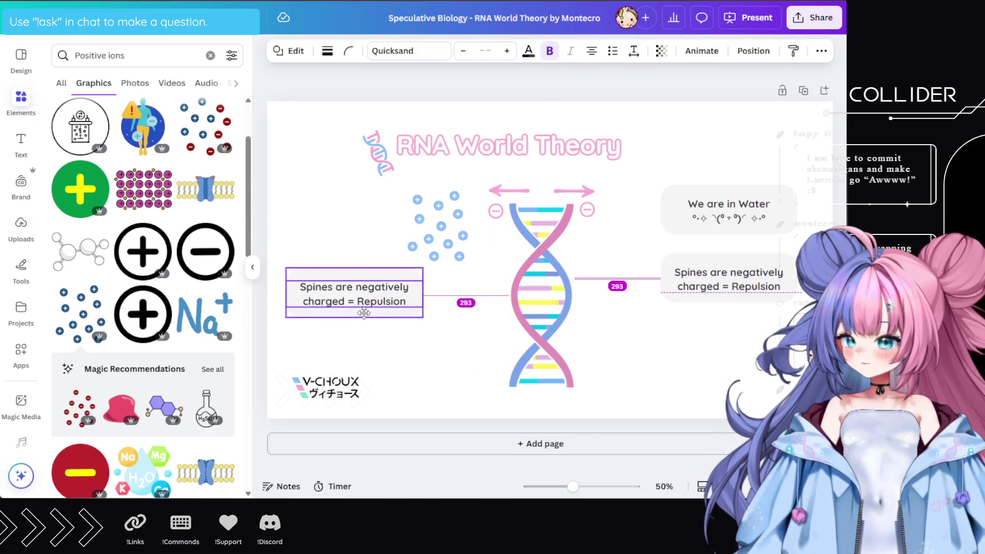
double_click(380, 296)
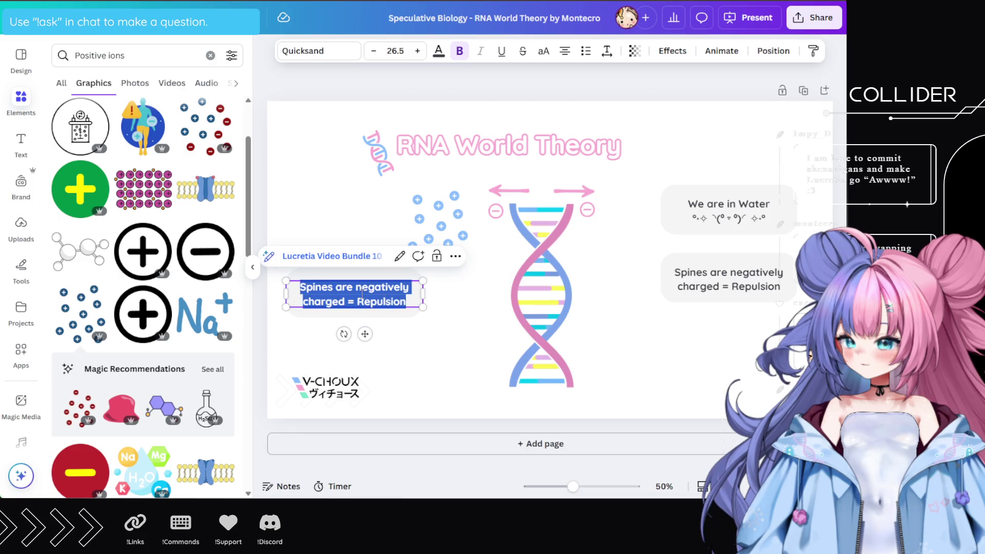
left_click(362, 291)
left_click_drag(344, 301, 301, 285)
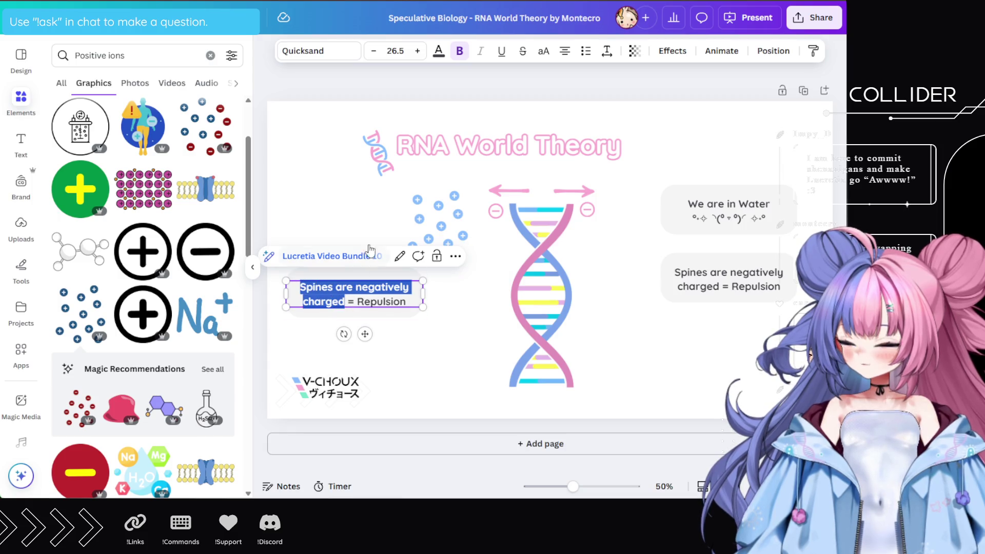
type("Positive = Repuls")
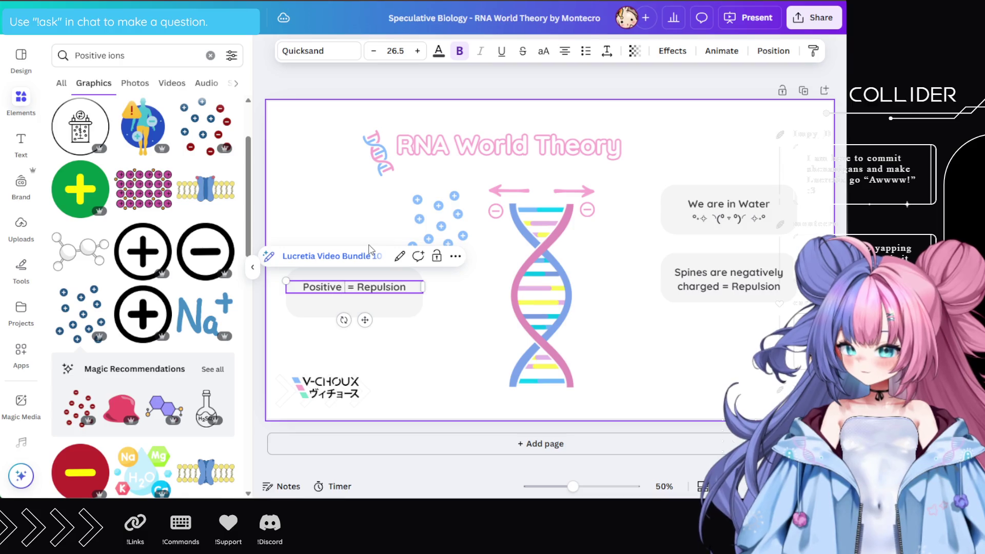
type(" ions in so")
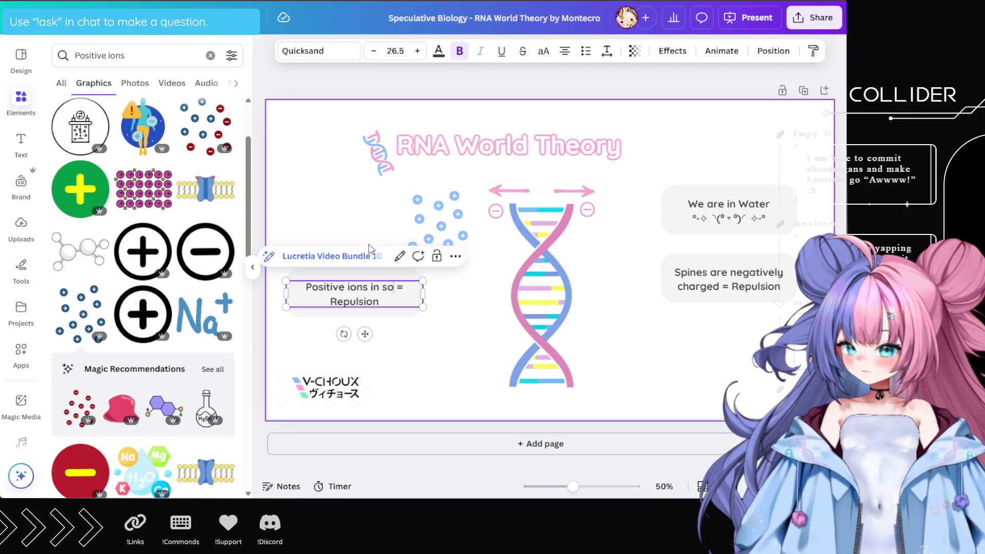
type("lution")
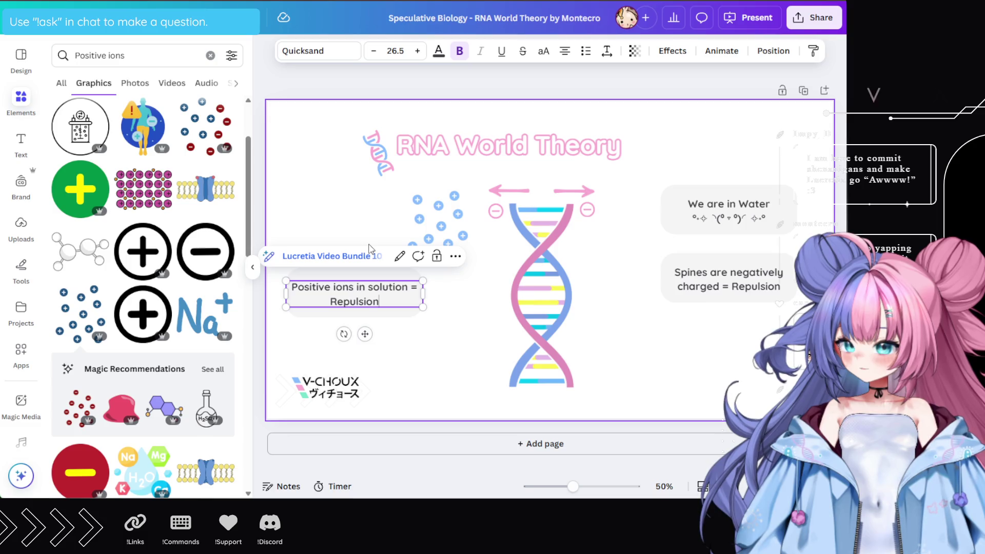
key("BackSpace")
key("BackSpace")
key("BackSpace")
key("BackSpace")
key("BackSpace")
key("BackSpace")
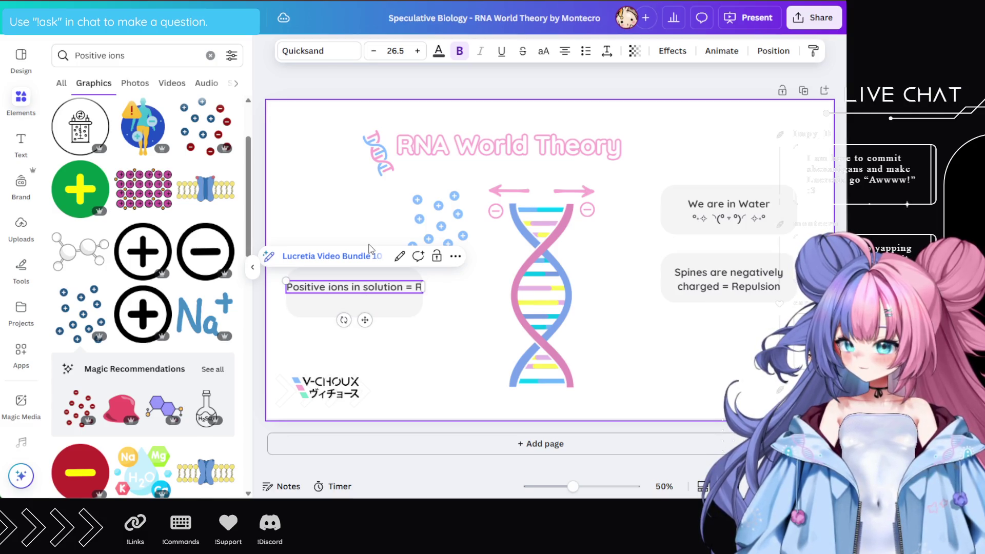
key("BackSpace")
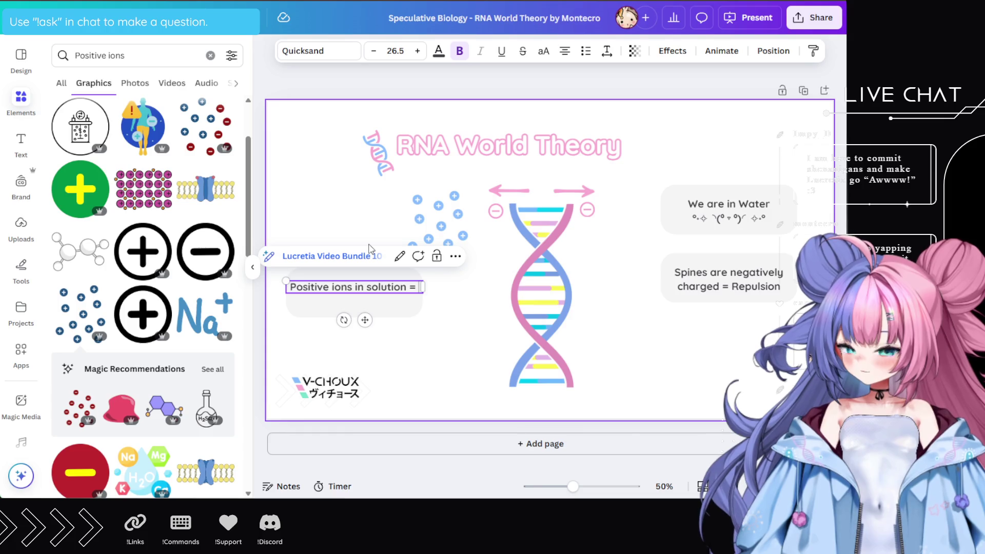
type("Balance")
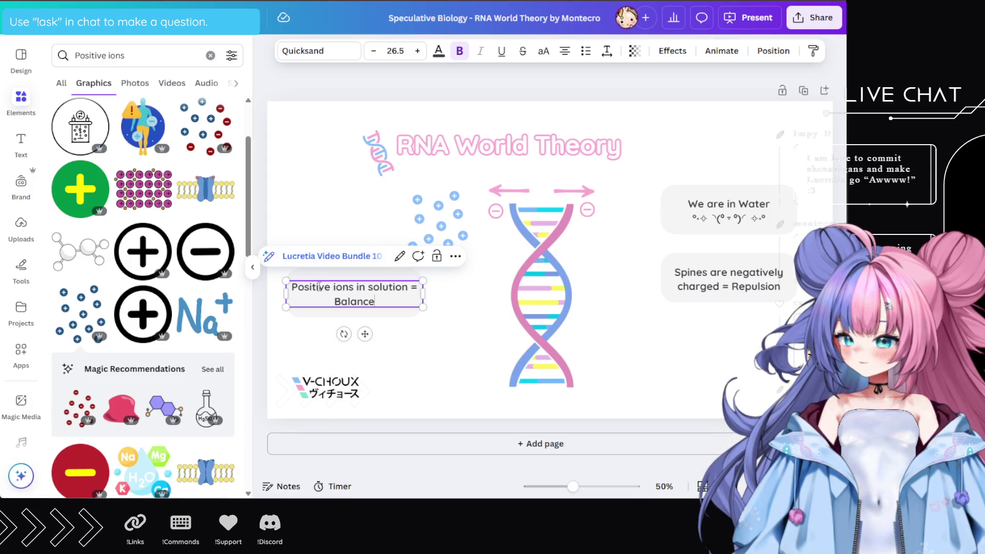
Change the box's wording to 'Ions(+) in solution = Balance'
double_click(320, 286)
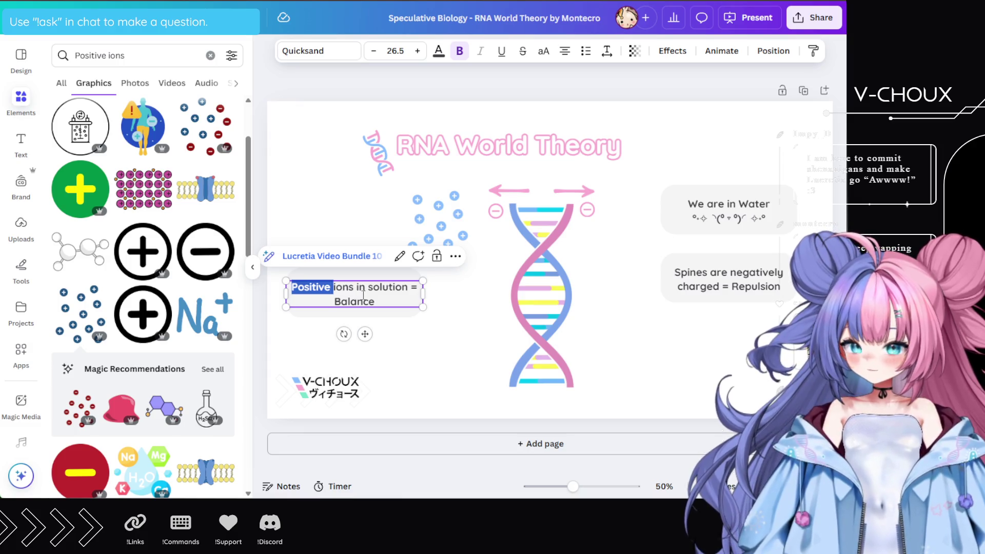
type("+")
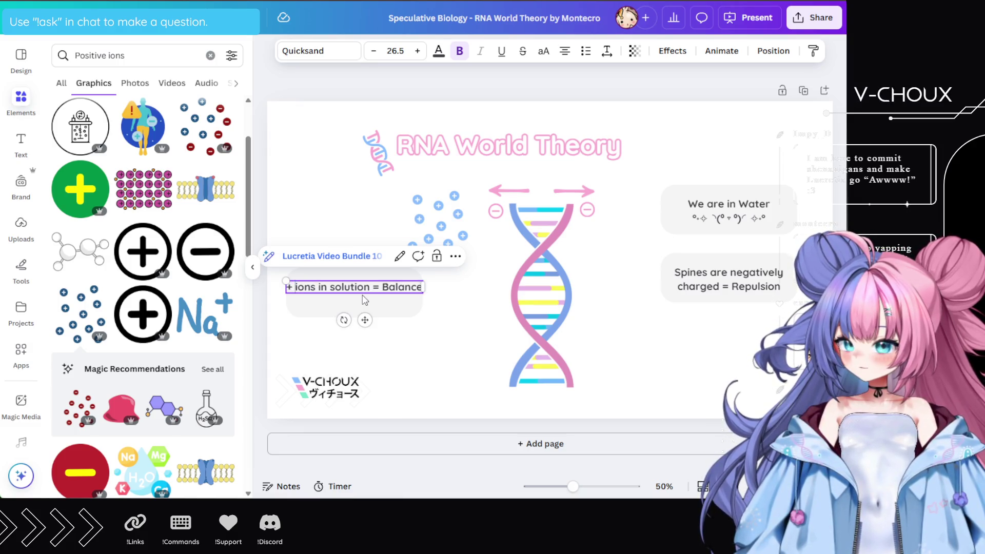
key("BackSpace")
key("Delete")
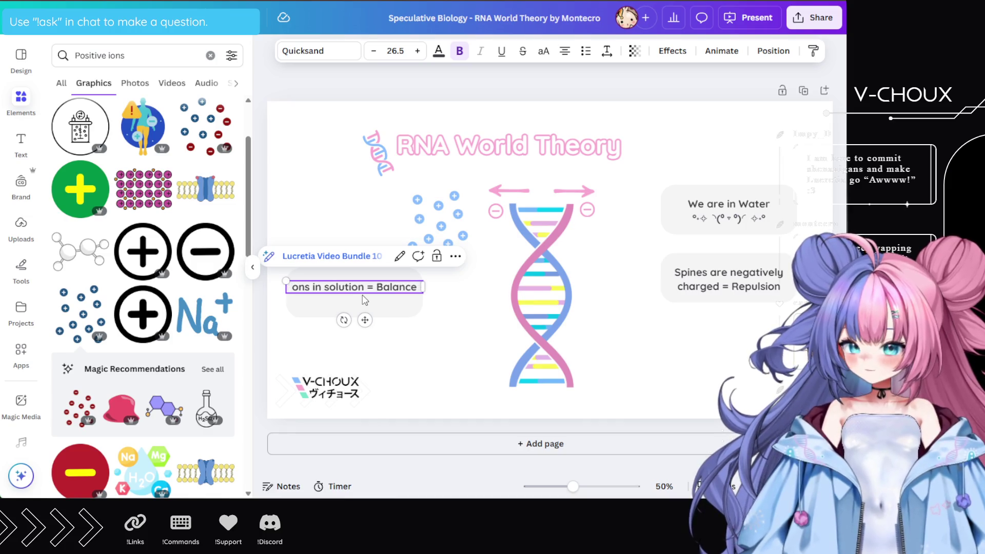
type("I")
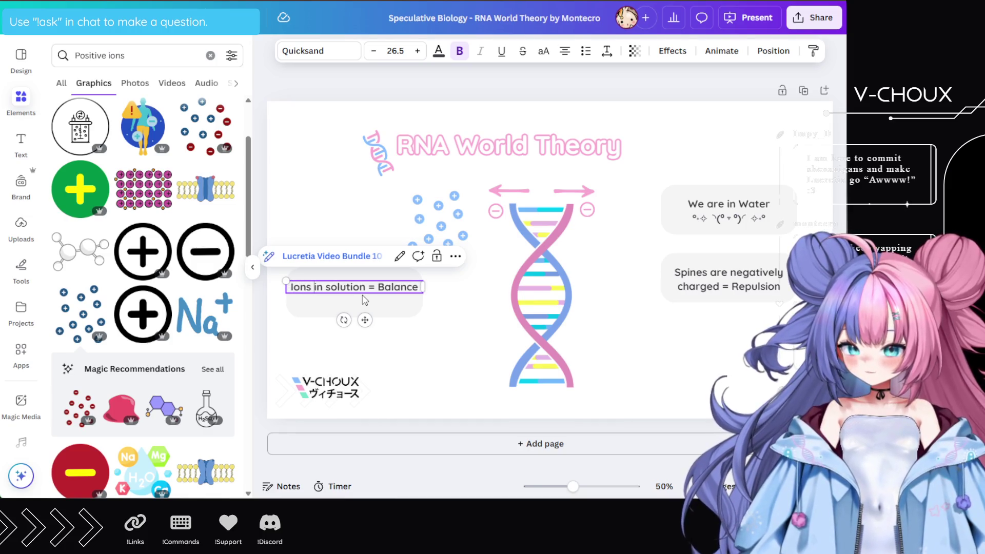
type("+")
key("ctrl+z")
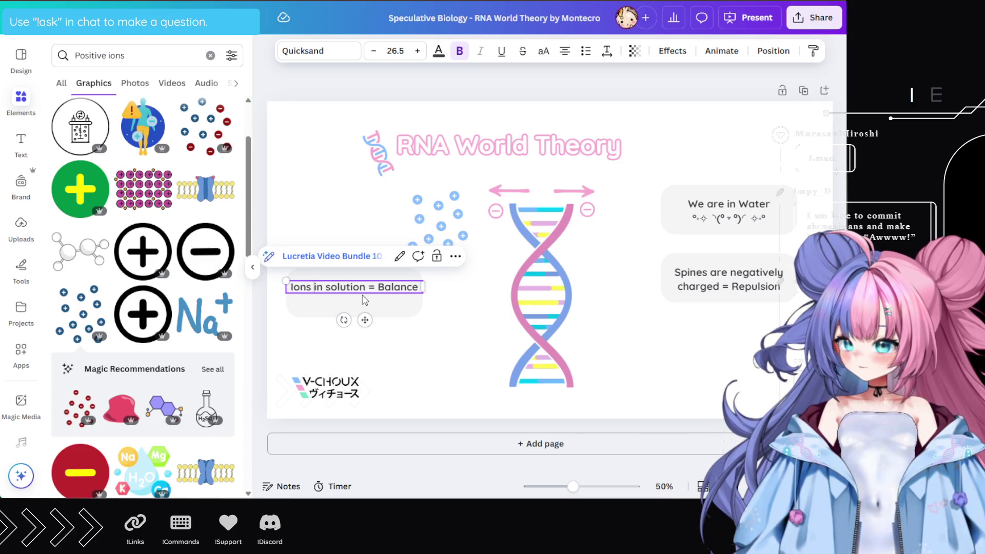
type("(+)")
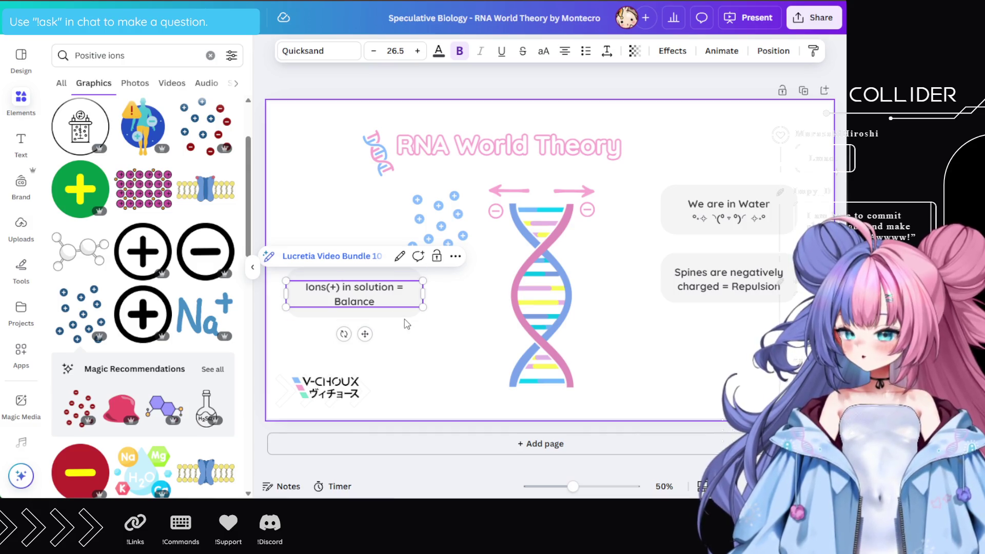
left_click(375, 315)
Move the Ions box up level with the ion cluster, nudging the cluster right and down
mouse_move(375, 315)
left_mouse_down()
mouse_move(358, 285)
mouse_move(357, 244)
mouse_move(374, 316)
left_mouse_up()
left_click_drag(416, 252, 430, 261)
left_click(396, 292)
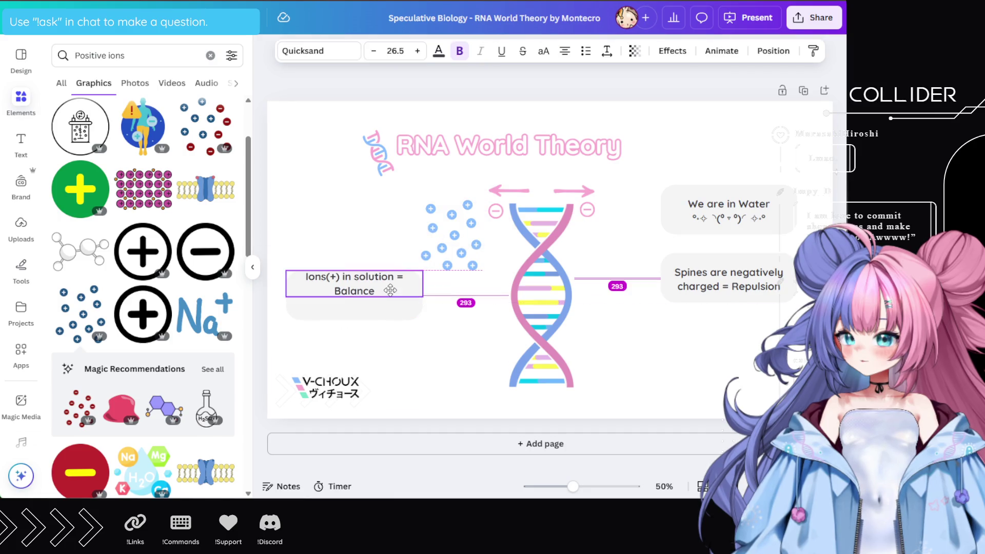
key("Delete")
key("ctrl+z")
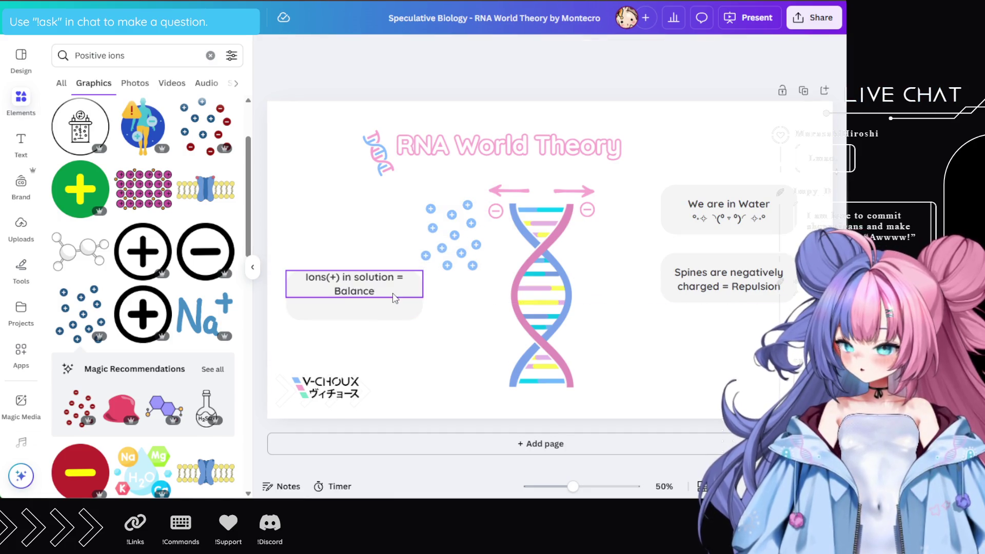
left_click(353, 286)
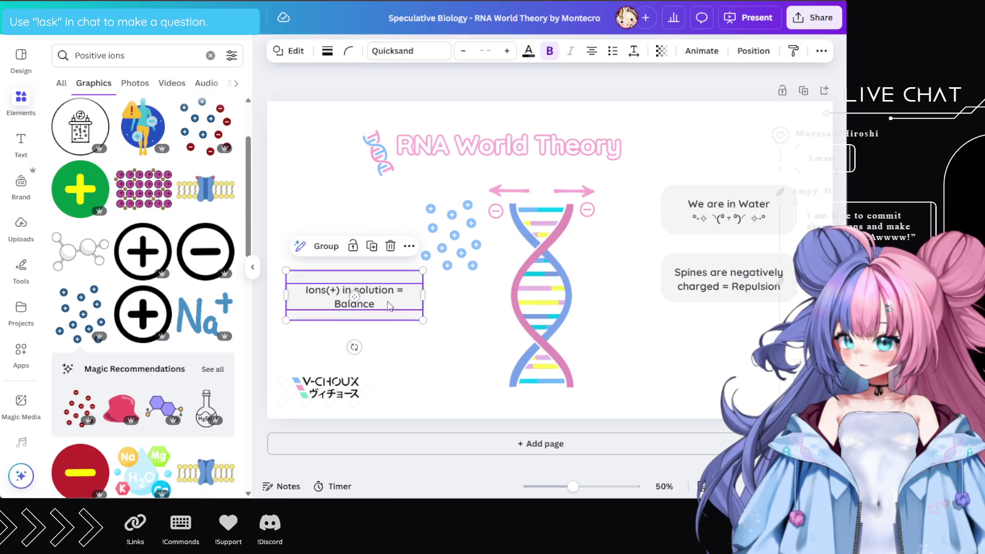
left_click_drag(388, 306, 382, 249)
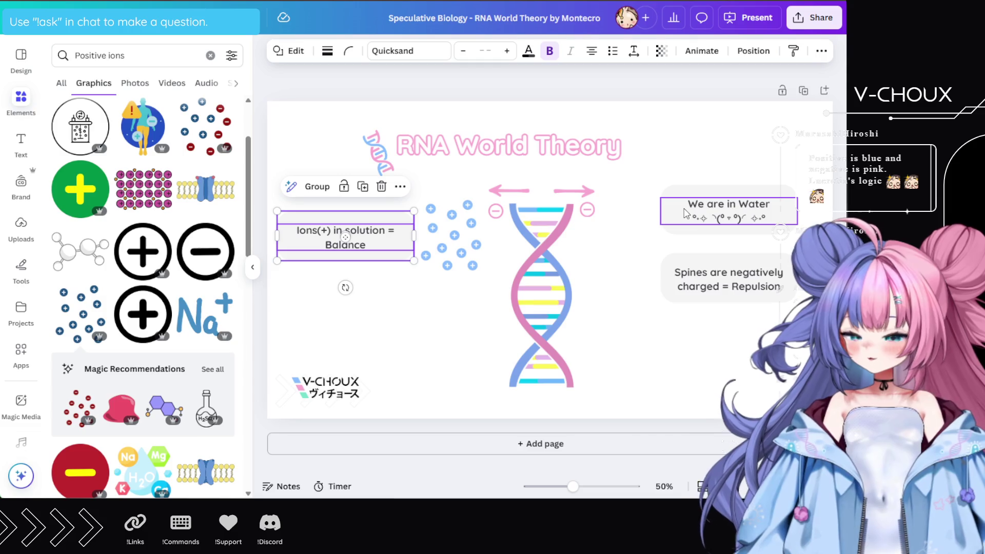
Turn both minus signs and the arrows above the DNA blue
left_click(495, 210)
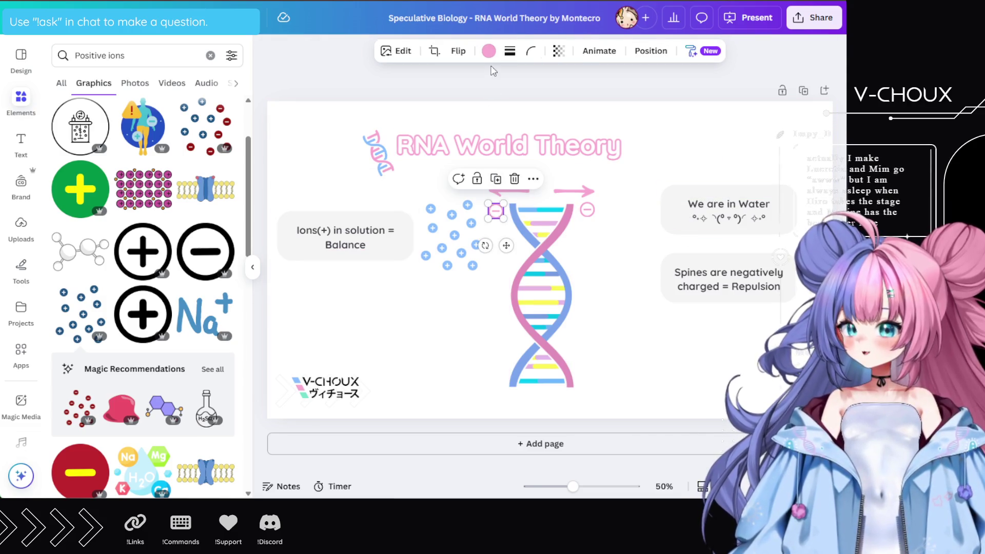
left_click(488, 51)
left_click(144, 136)
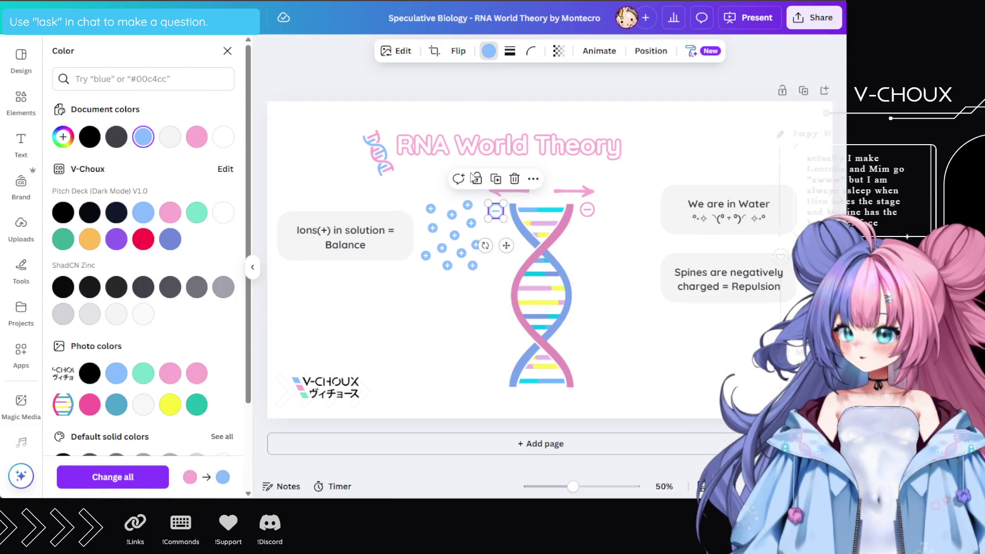
key("Tab")
left_click(143, 136)
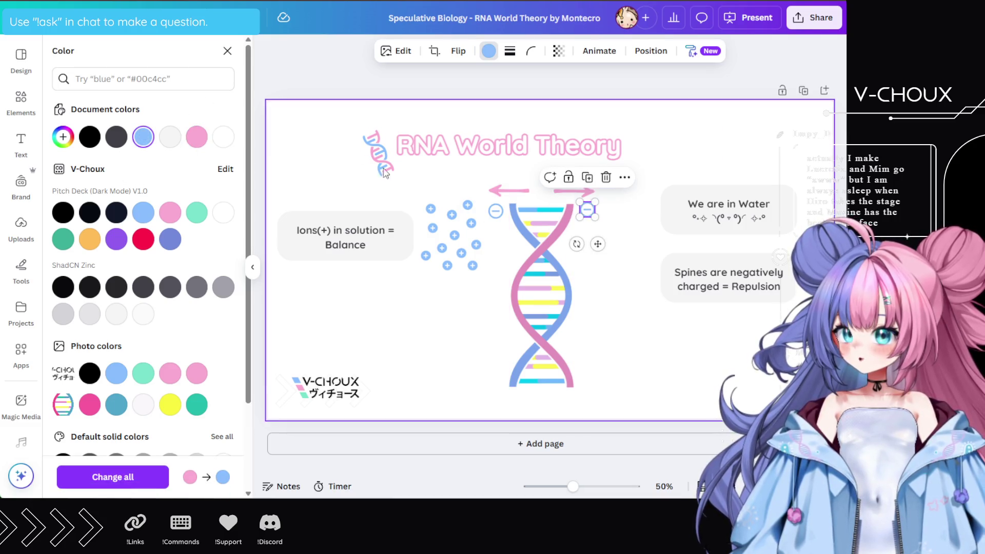
key("Tab")
left_click(143, 137)
key("Tab")
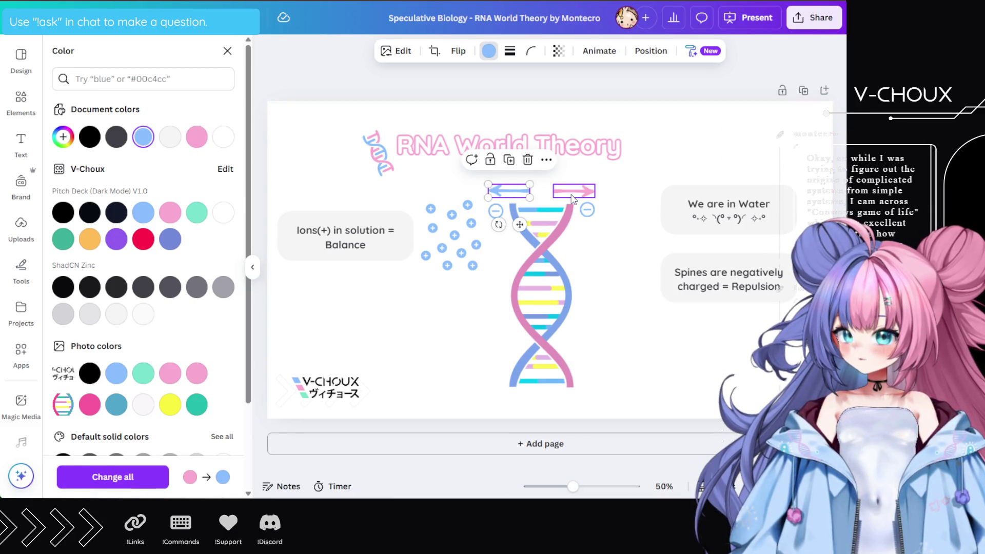
left_click(142, 137)
Recolour the plus-ion cluster pink
left_click(445, 231)
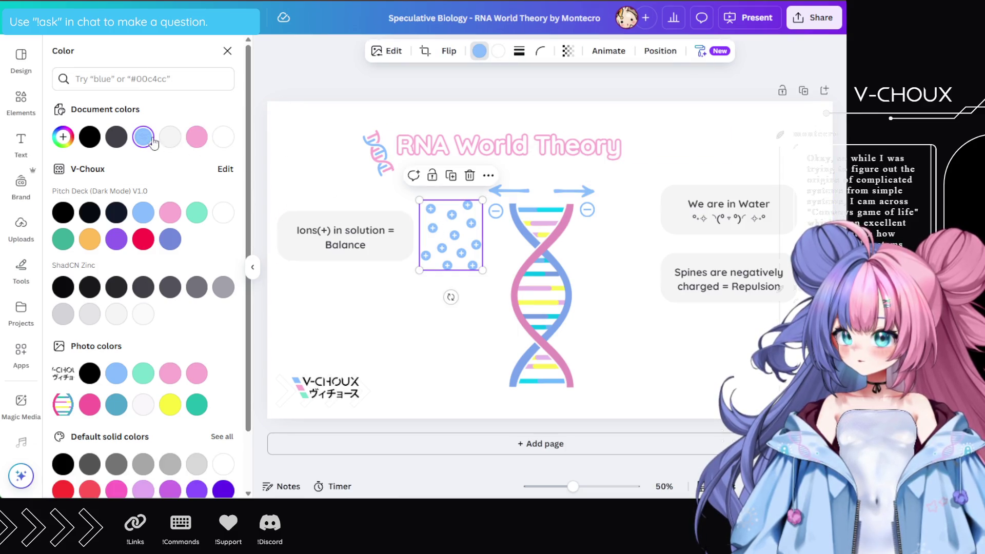
left_click(196, 136)
left_click(389, 301)
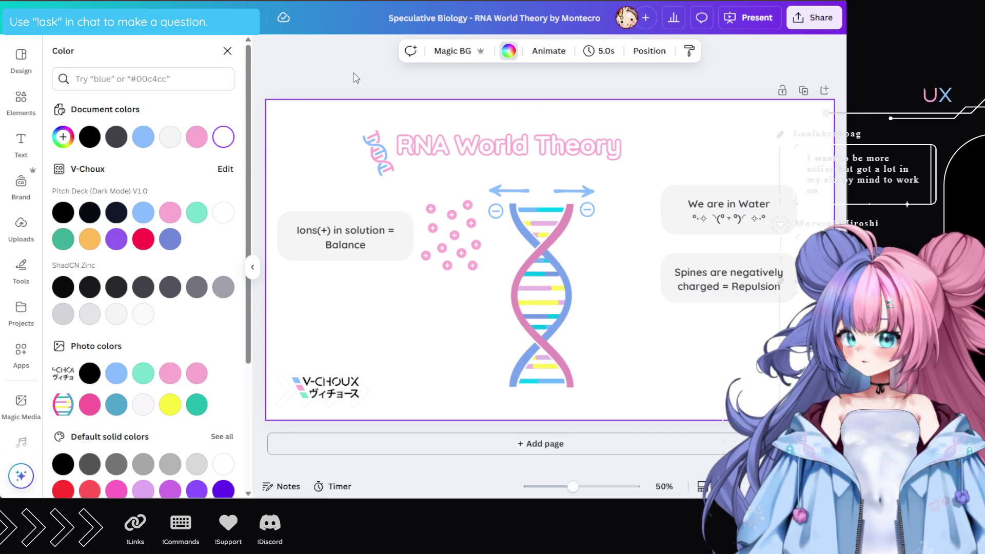
left_click(227, 51)
Search graphics for 'cute magnifing lens' and add the black outline magnifier to the slide
triple_click(146, 57)
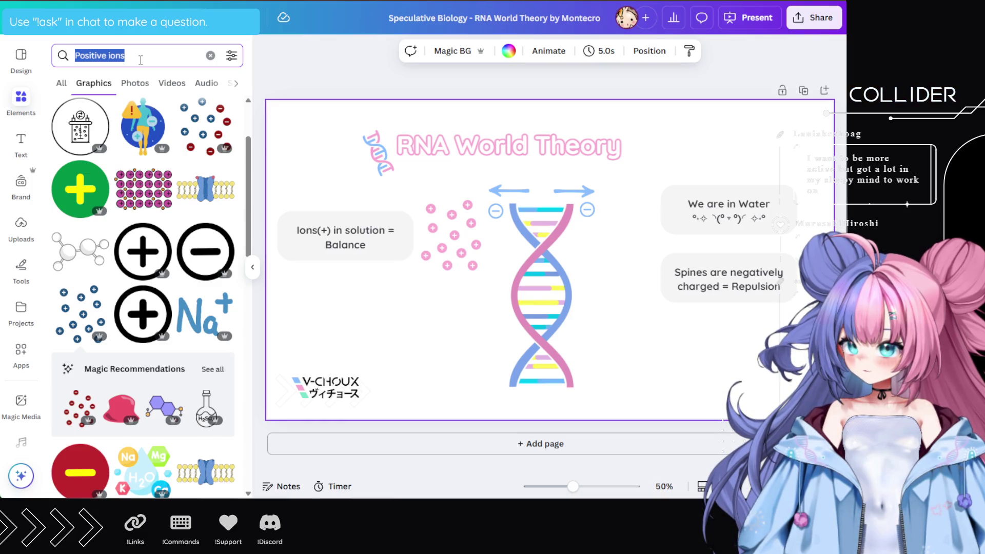
type("cute ")
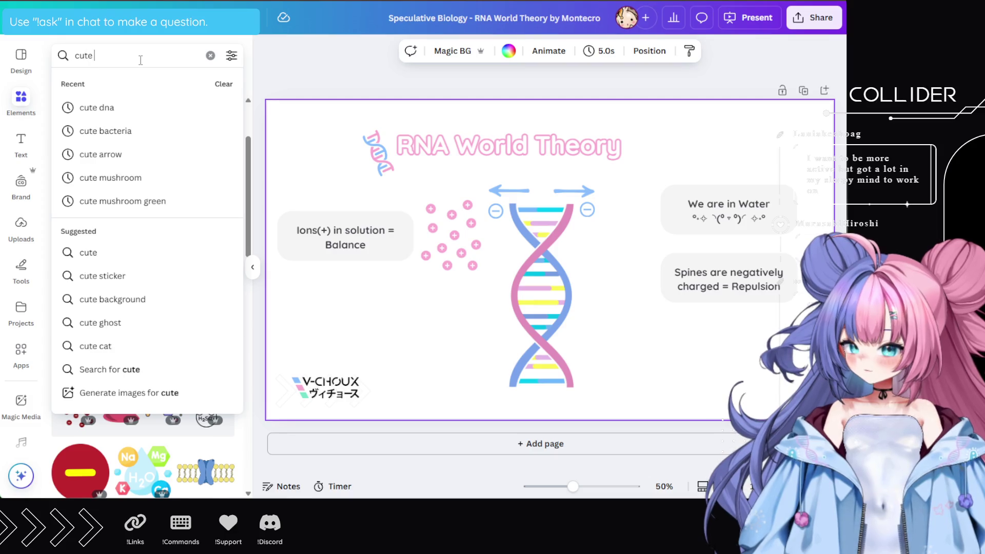
type("magnifin")
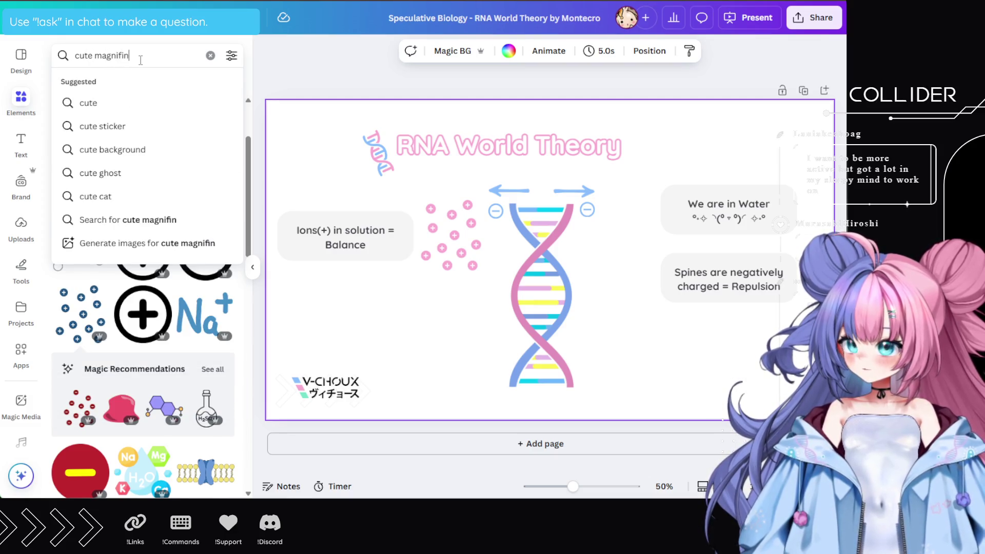
type("g lens")
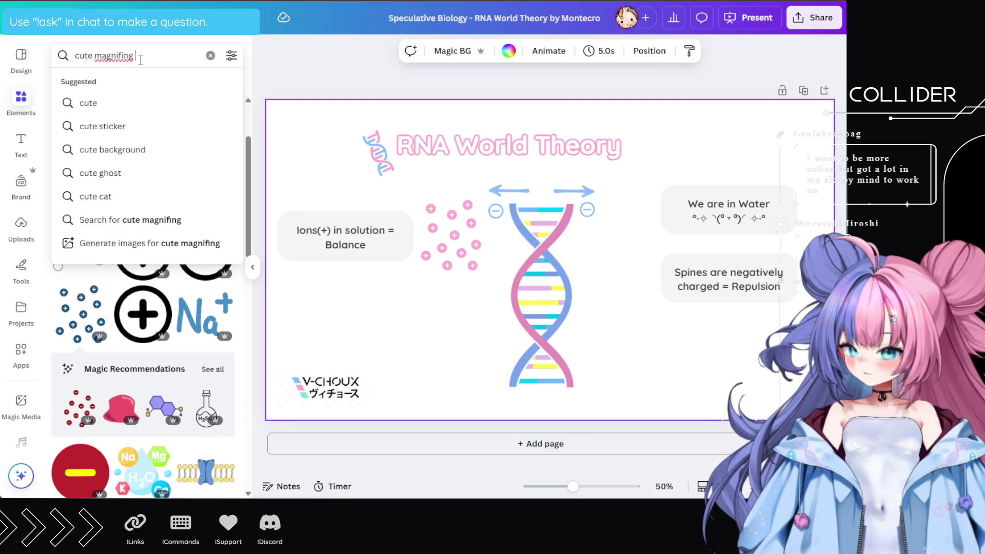
key("Return")
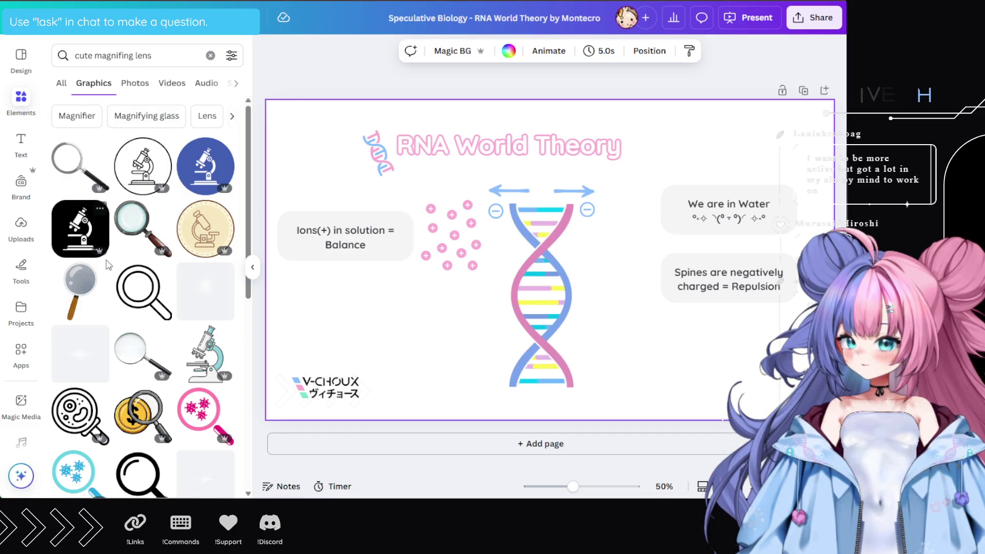
scroll(150, 347, "down", 5)
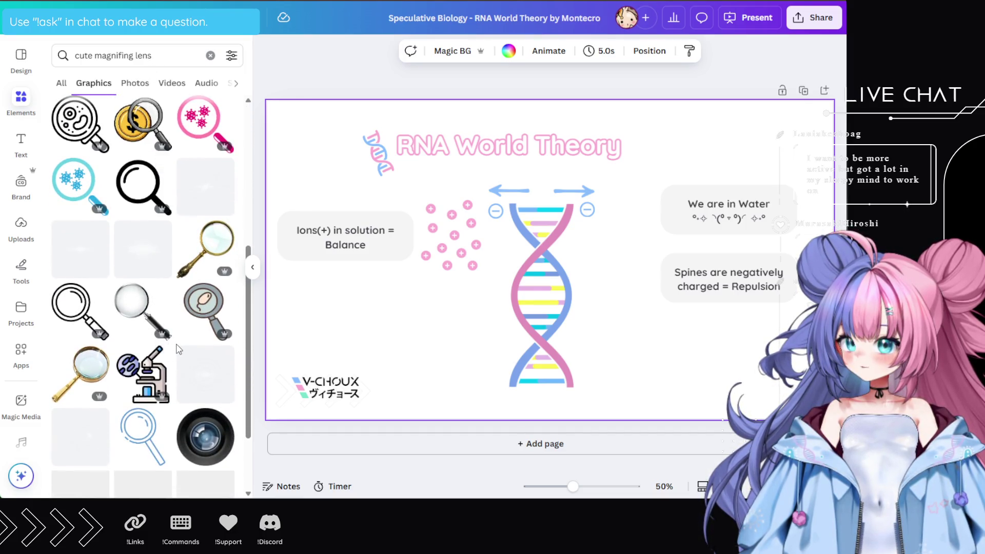
scroll(179, 340, "up", 3)
scroll(178, 340, "up", 3)
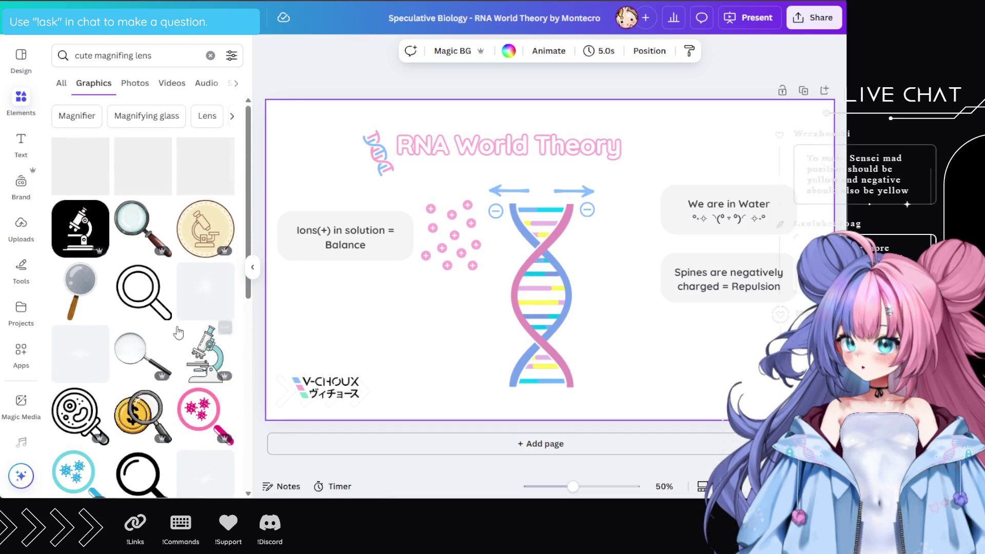
left_click(157, 309)
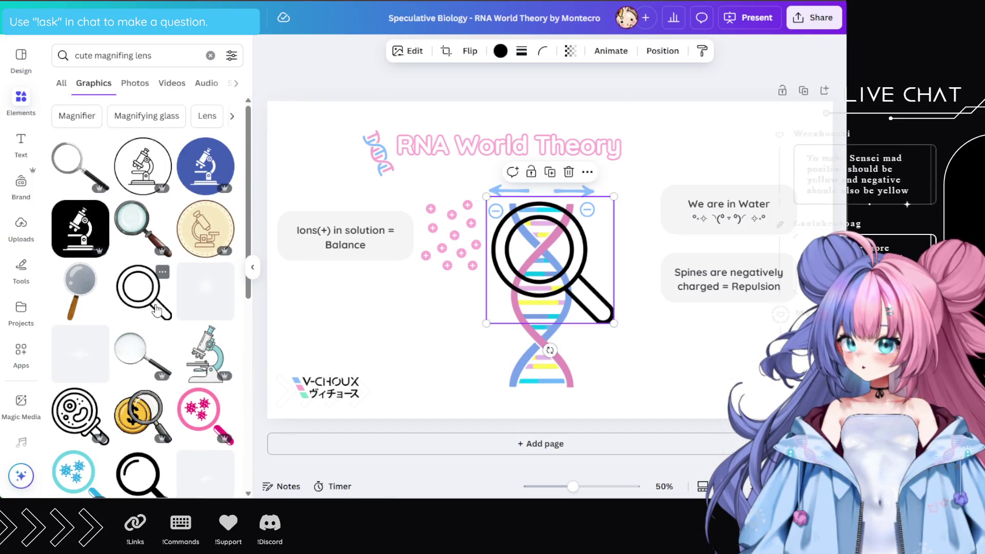
Shrink the magnifier, flip it horizontally, and move it onto the middle of the DNA
mouse_move(597, 323)
left_mouse_down()
mouse_move(612, 350)
mouse_move(607, 363)
mouse_move(623, 374)
mouse_move(573, 329)
left_mouse_up()
left_click(458, 51)
left_click(474, 81)
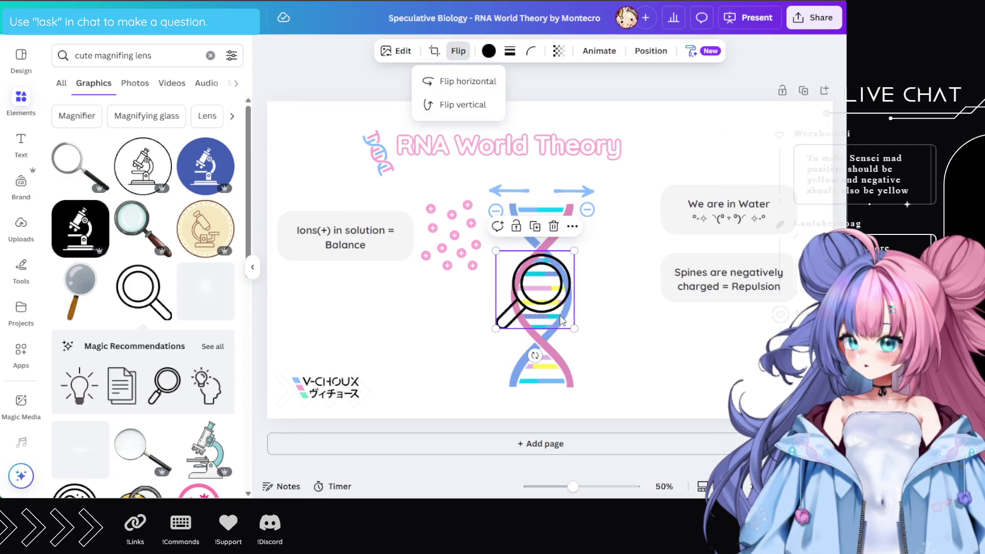
mouse_move(549, 294)
left_mouse_down()
mouse_move(550, 314)
mouse_move(553, 306)
left_mouse_up()
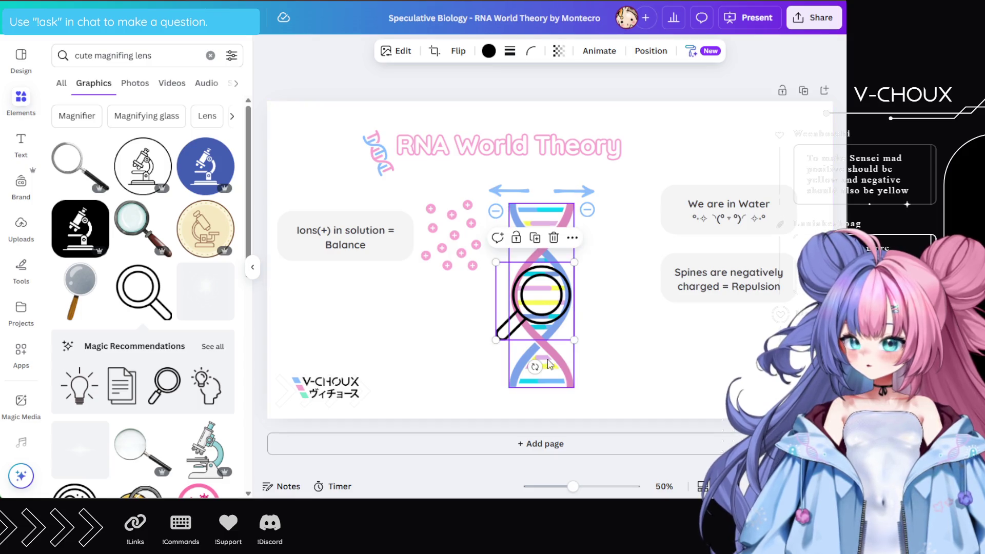
left_click(489, 51)
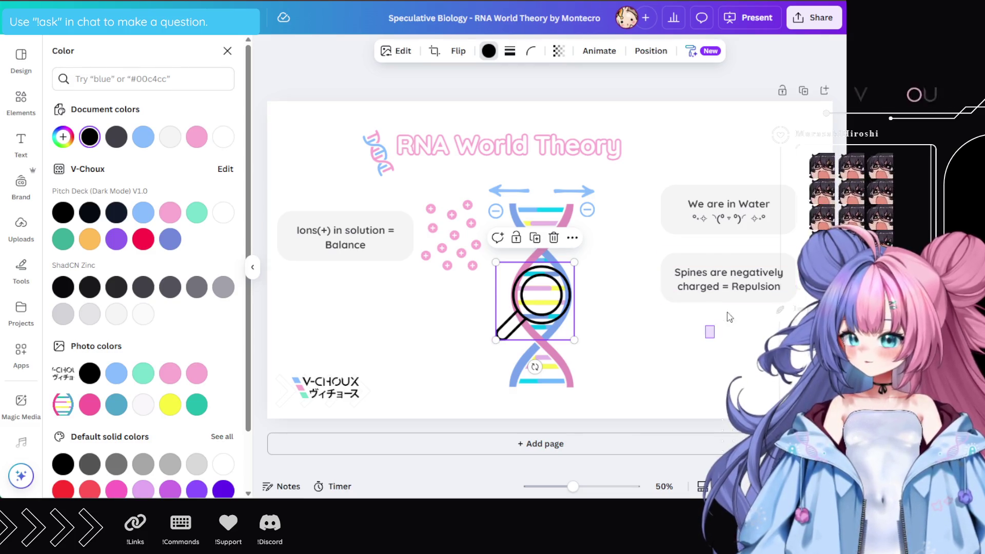
Place a copy of the 'Spines are negatively charged' box at lower left, below the Ions box
left_click(721, 277)
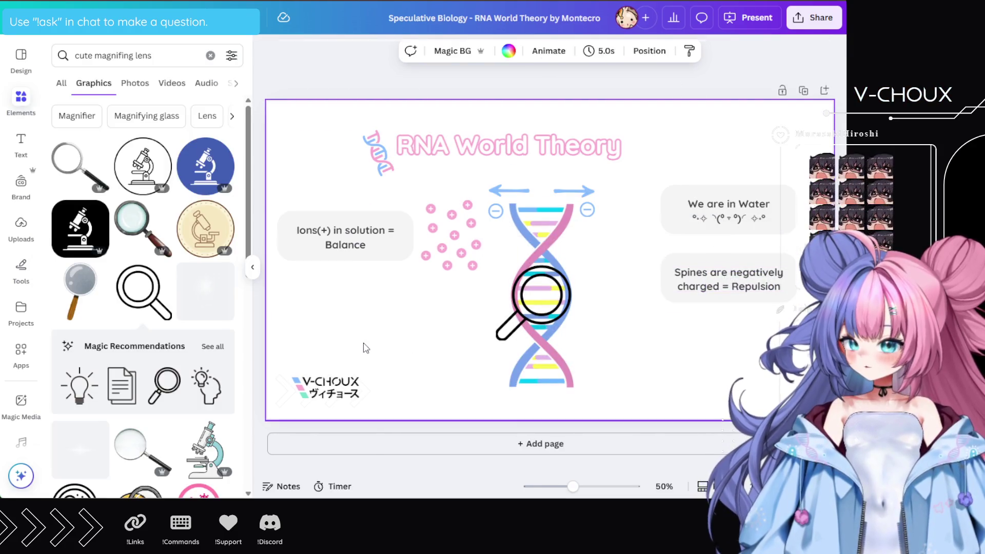
mouse_move(703, 308)
left_mouse_down()
mouse_move(543, 351)
mouse_move(333, 358)
mouse_move(365, 360)
left_mouse_up()
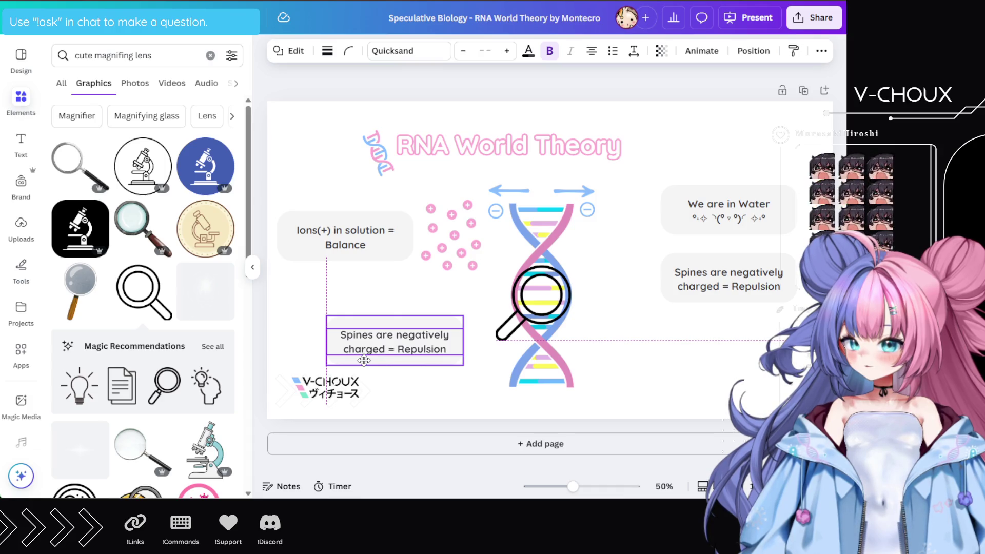
left_click_drag(365, 360, 365, 360)
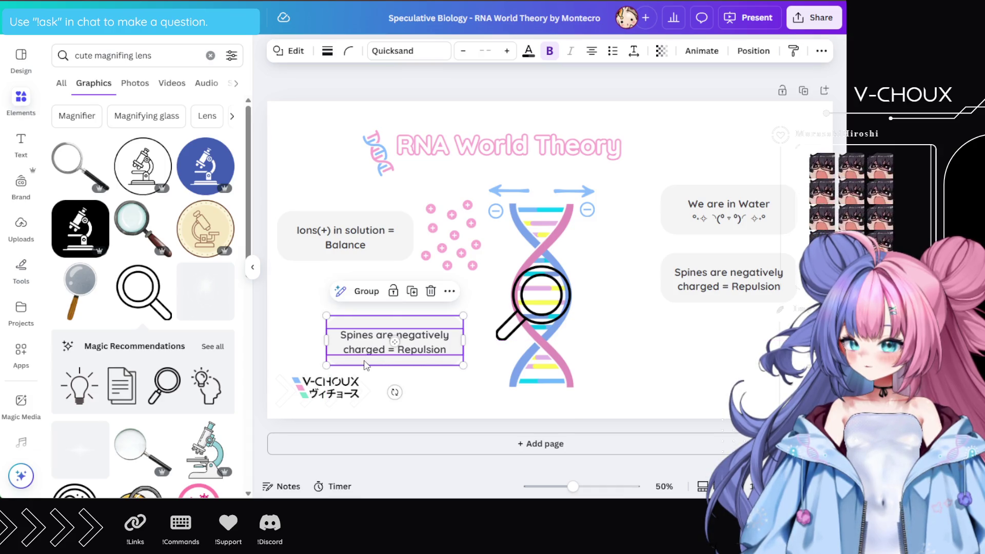
Rewrite the copied box's text as 'H-Bonds hold the spines together'
double_click(369, 342)
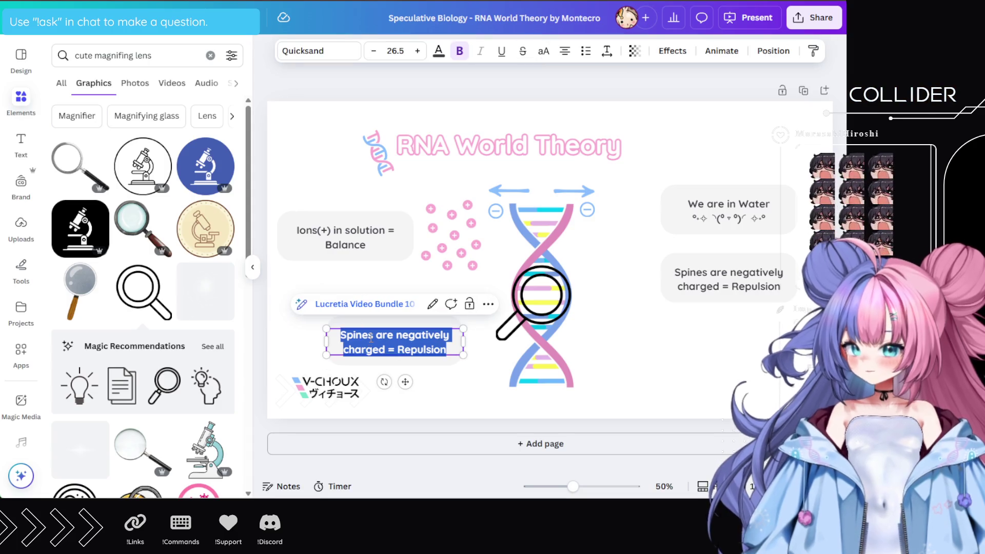
type("H-")
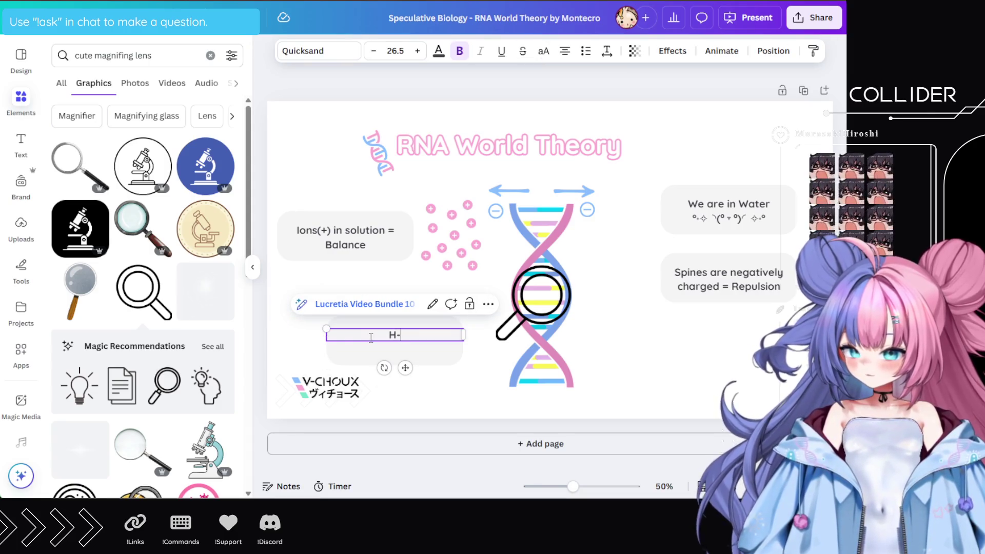
type("Bonds hol")
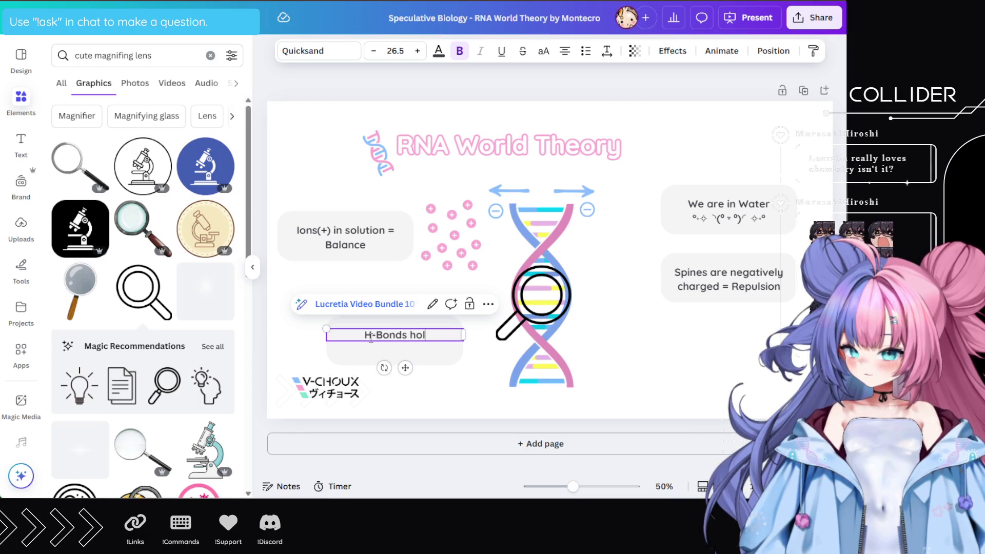
type("d the molecule")
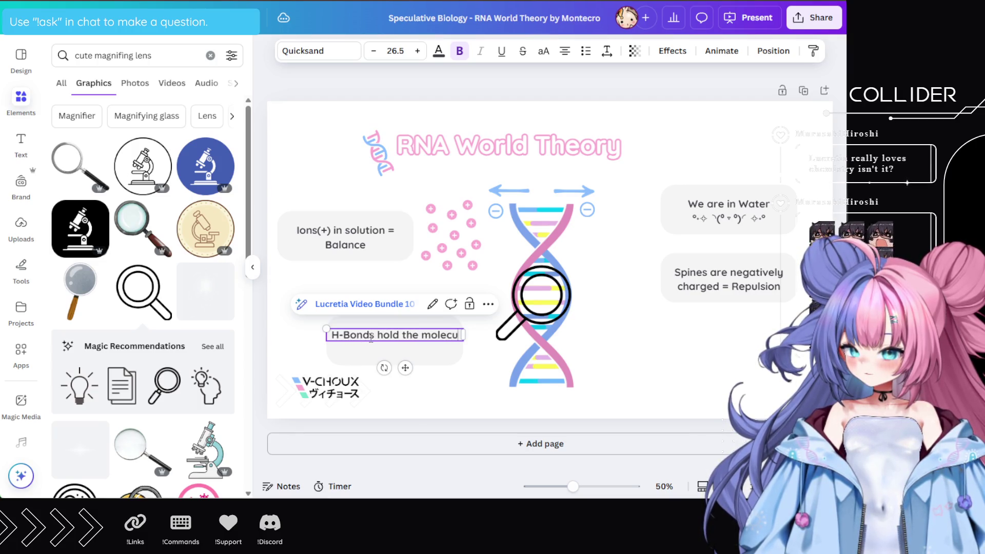
key("BackSpace")
key("BackSpace")
key("BackSpace")
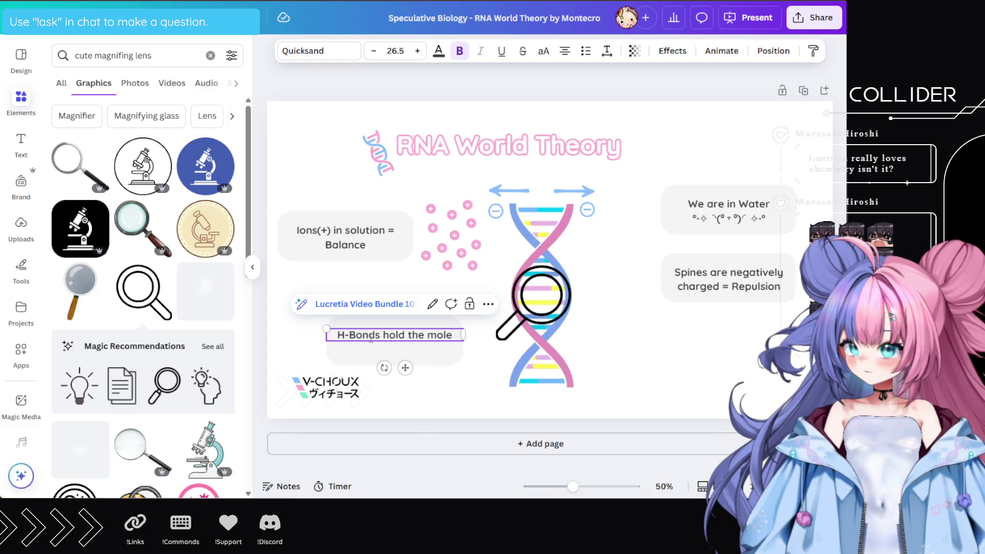
type("spine")
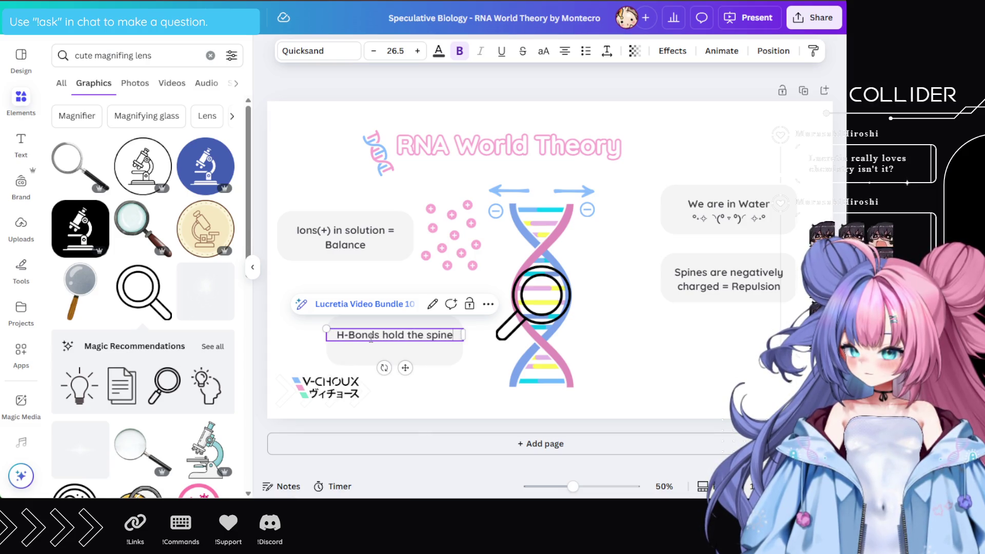
type("s together")
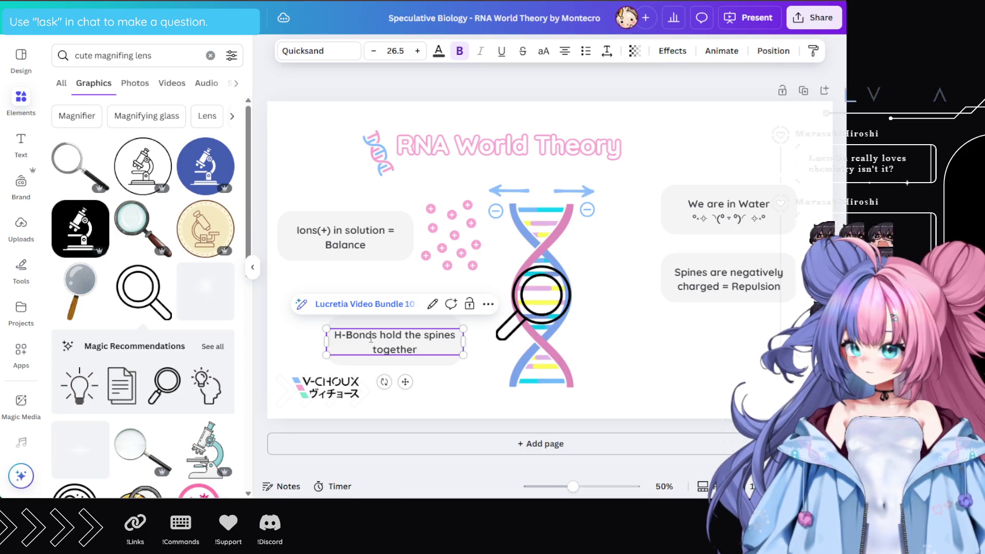
left_click(649, 346)
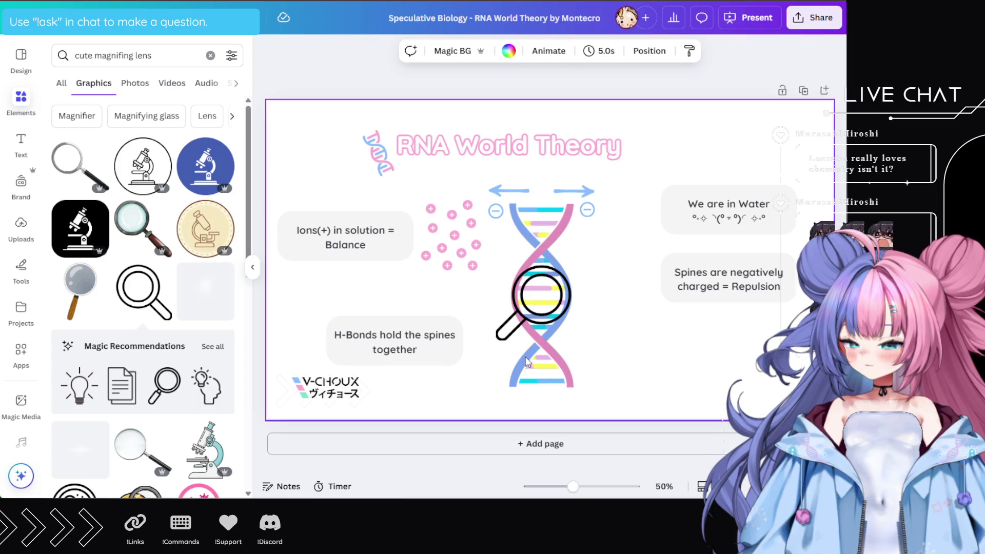
left_click(742, 286)
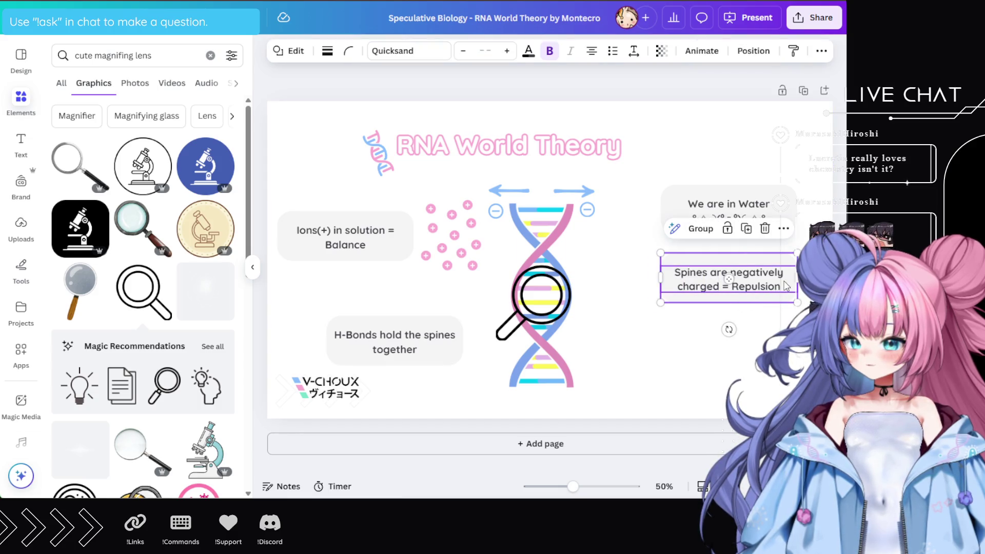
Move the Spines box lower beside the DNA, undoing an accidental title move
mouse_move(751, 291)
left_mouse_down()
mouse_move(750, 353)
mouse_move(752, 336)
mouse_move(750, 345)
left_mouse_up()
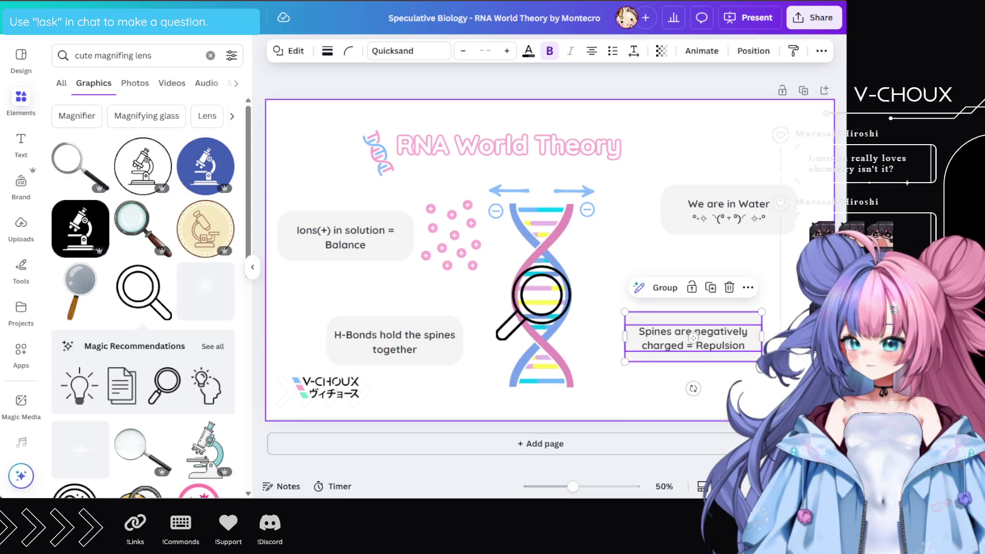
mouse_move(691, 159)
left_mouse_down()
mouse_move(682, 234)
mouse_move(780, 242)
left_mouse_up()
key("ctrl+z")
left_click(775, 210)
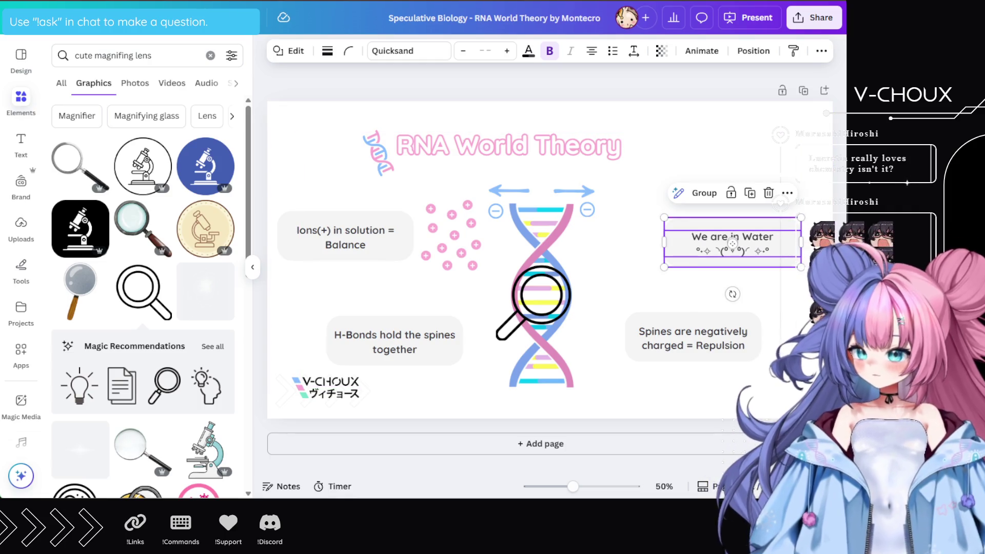
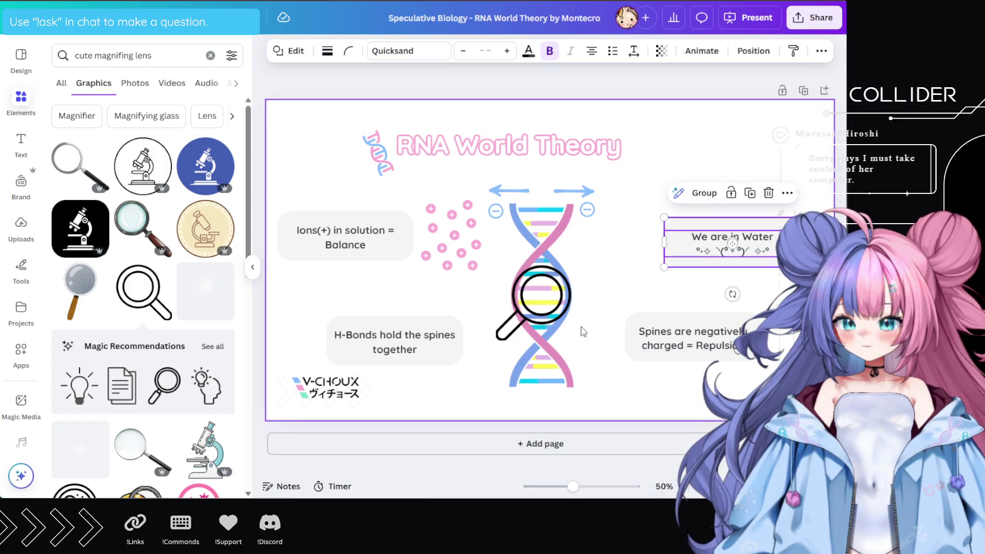
Delete the old magnifying glass and add a smaller question-mark magnifier from Elements
left_click(558, 312)
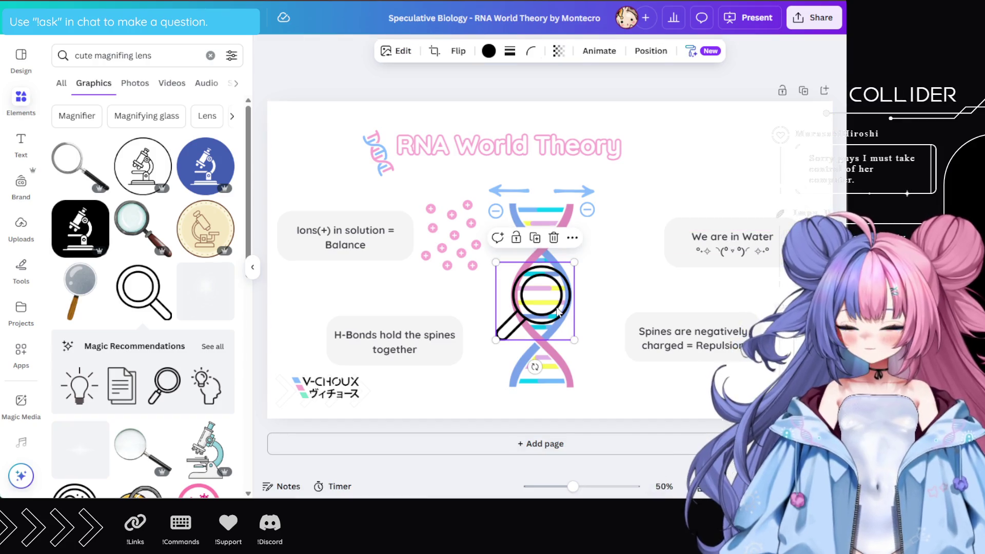
left_click(553, 239)
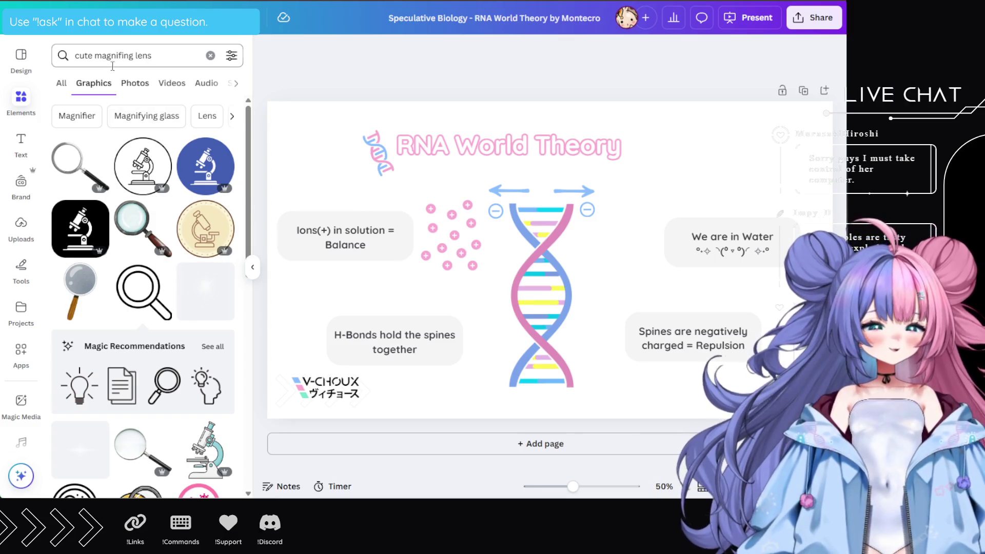
scroll(126, 142, "down", 5)
scroll(125, 142, "down", 5)
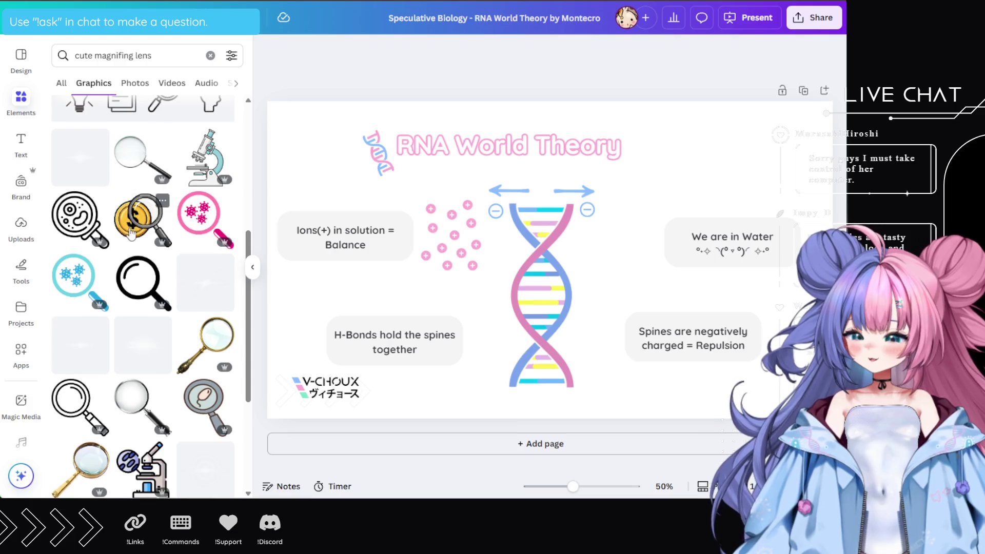
scroll(132, 236, "down", 5)
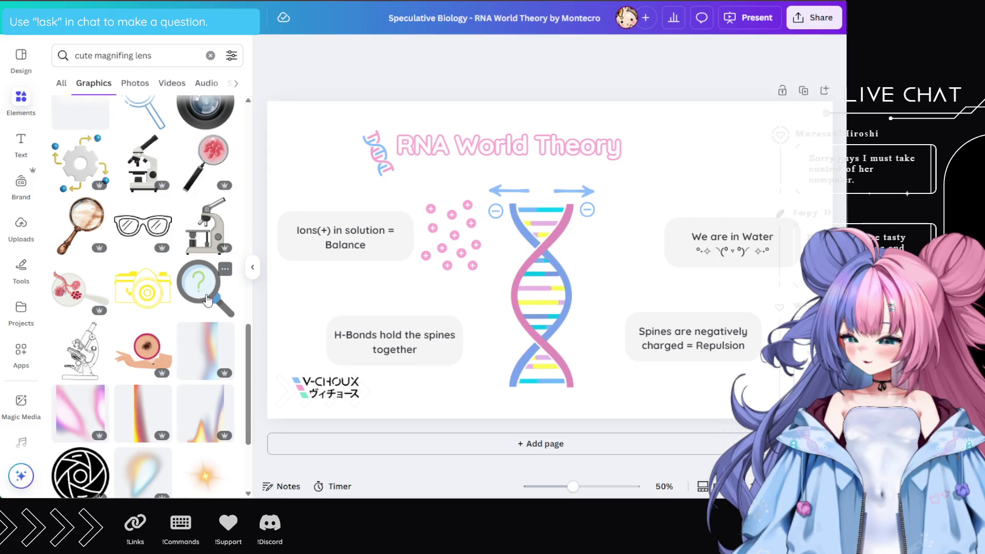
left_click(208, 297)
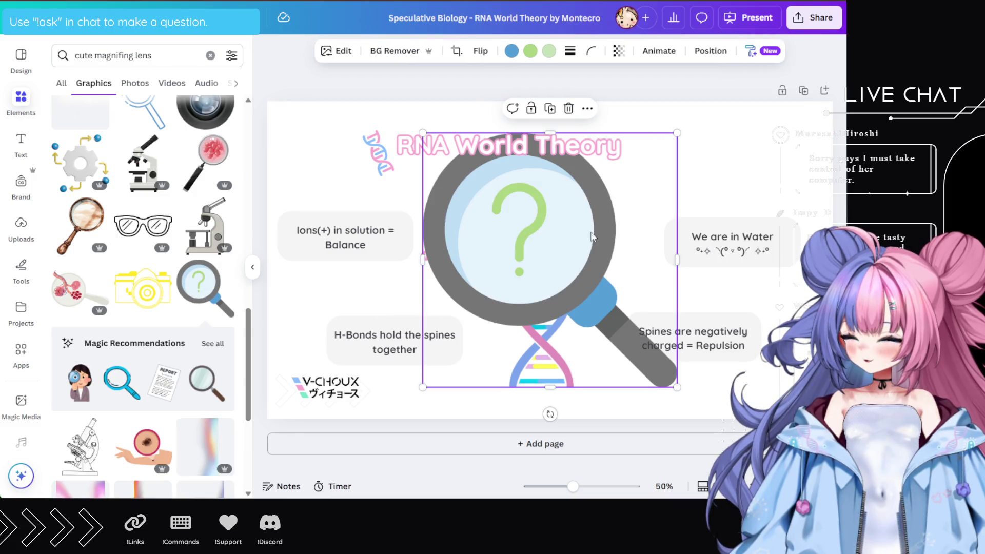
mouse_move(677, 133)
left_mouse_down()
mouse_move(573, 260)
mouse_move(617, 311)
mouse_move(631, 293)
mouse_move(617, 319)
left_mouse_up()
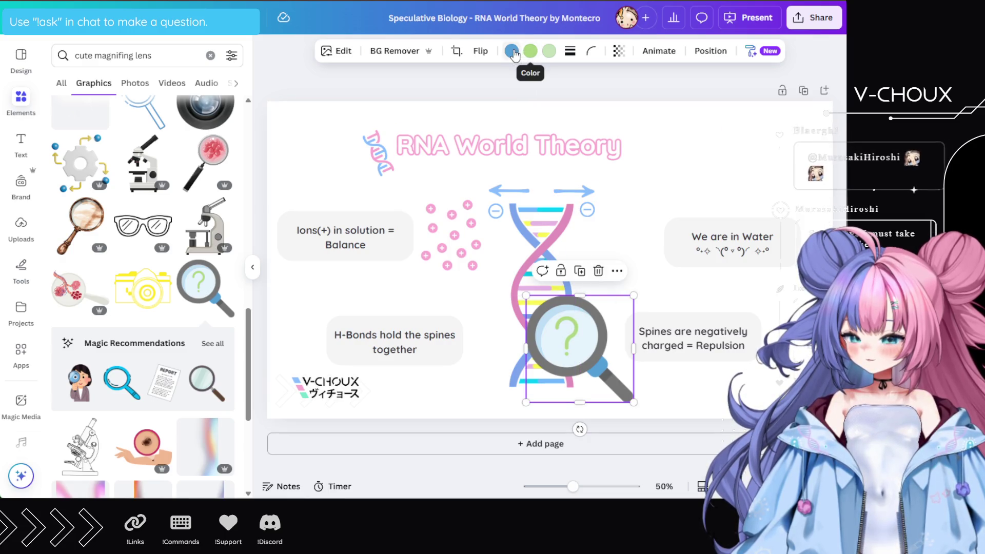
Turn the magnifier's question mark and handle pink, then shrink it a bit more
left_click(548, 54)
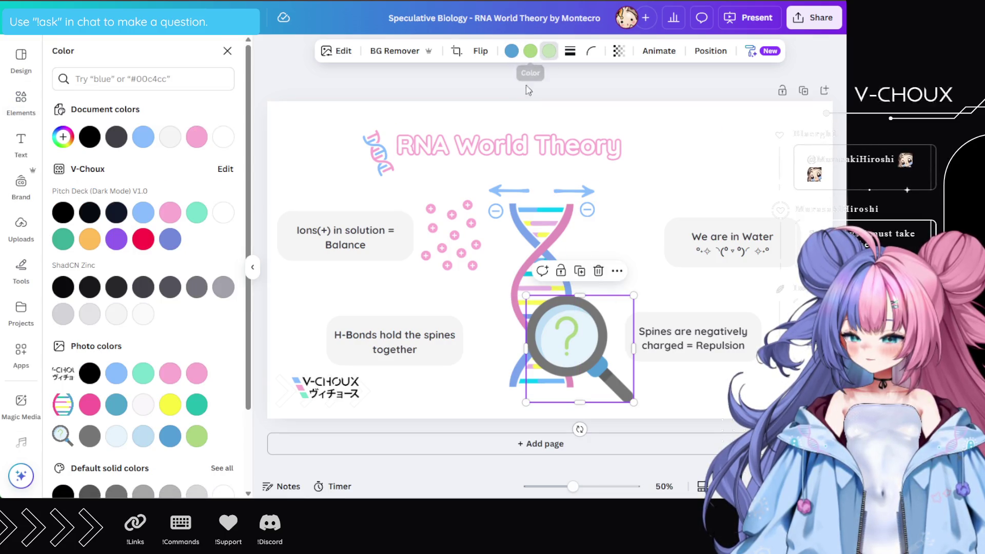
left_click(171, 213)
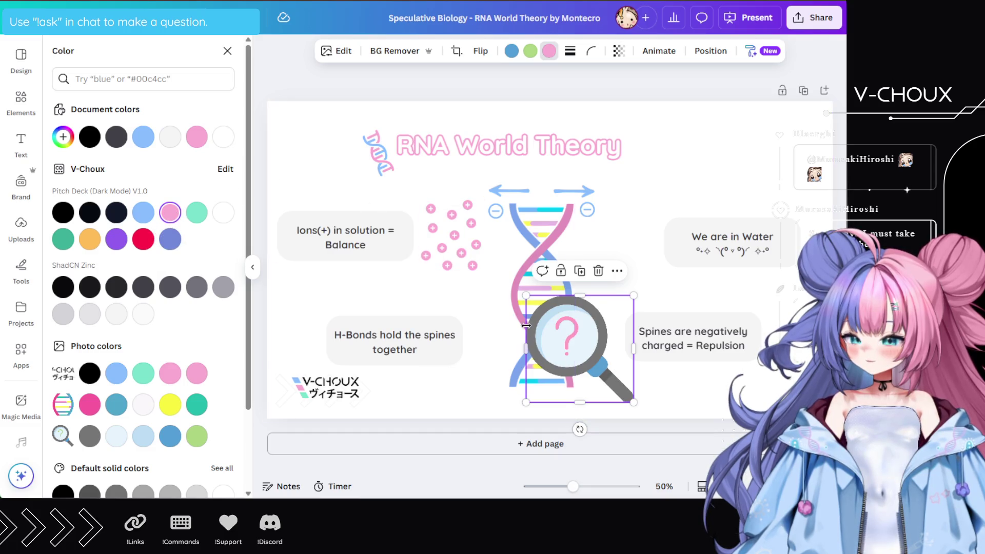
left_click(509, 51)
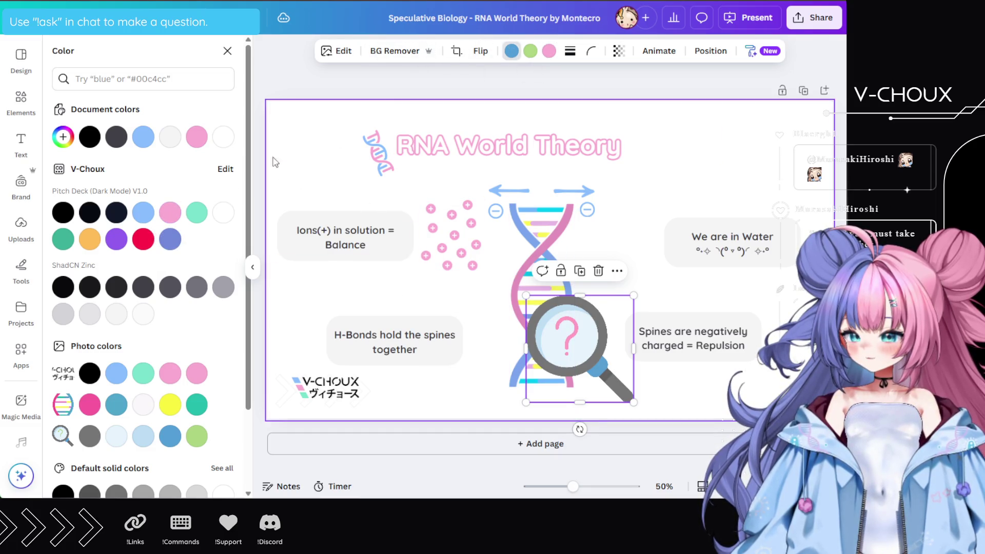
left_click(171, 213)
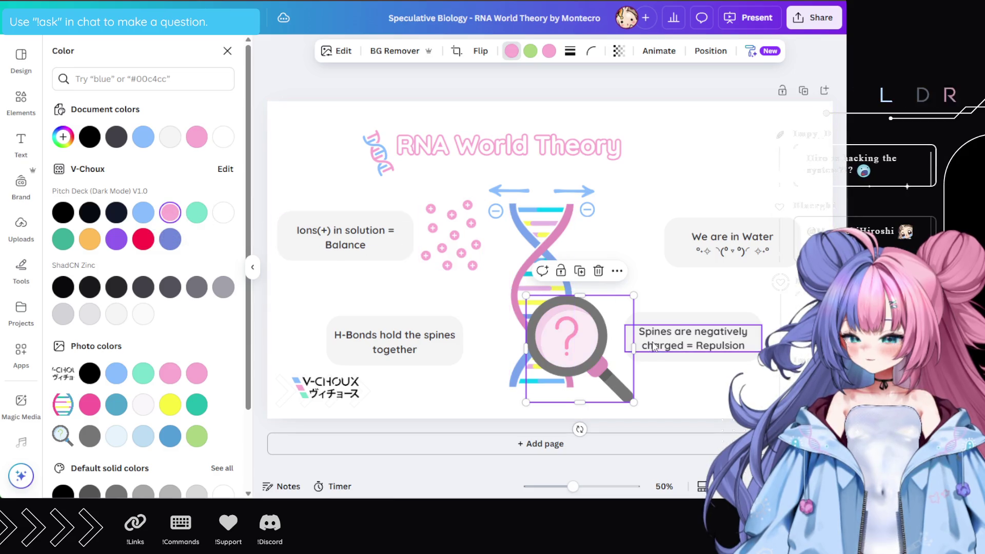
left_click(667, 385)
left_click(622, 358)
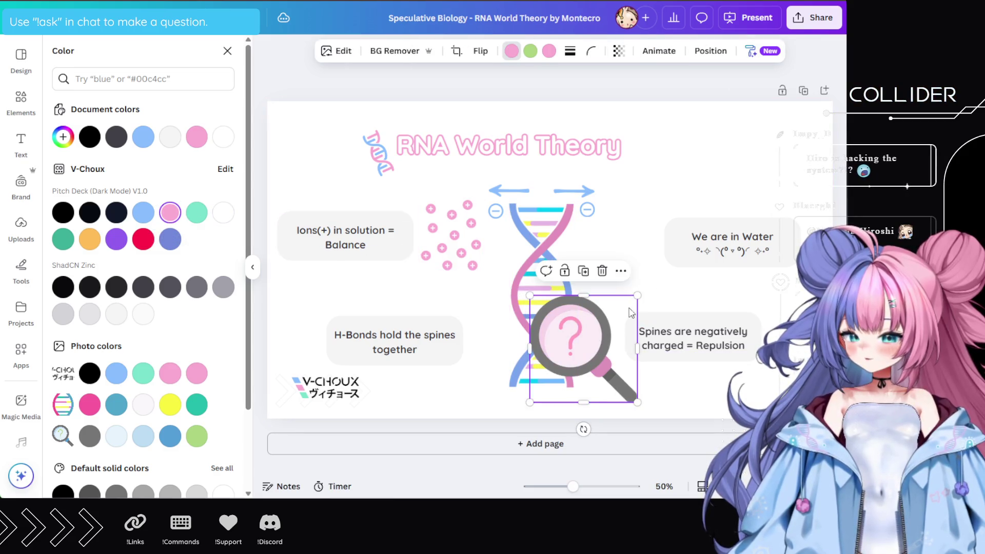
left_click_drag(635, 296, 595, 321)
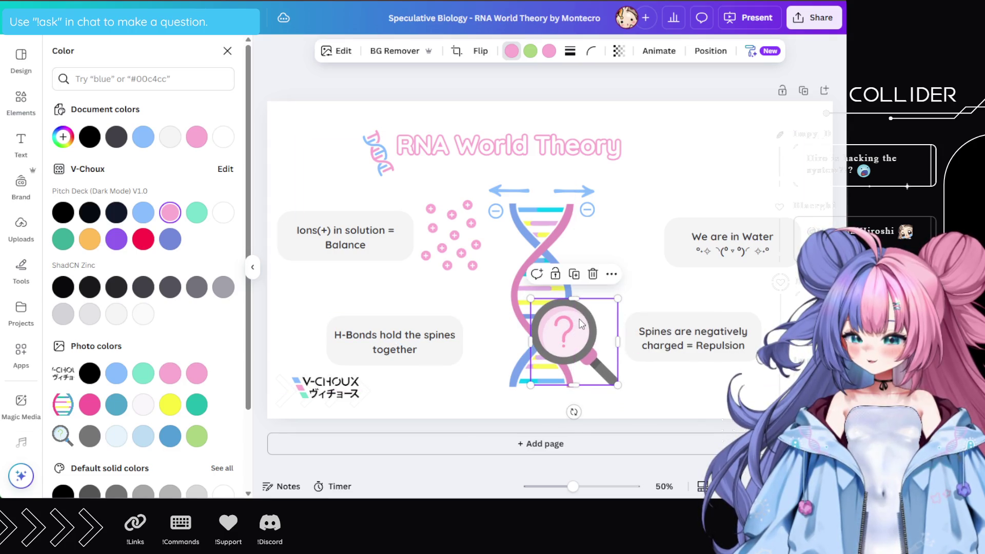
left_click(629, 235)
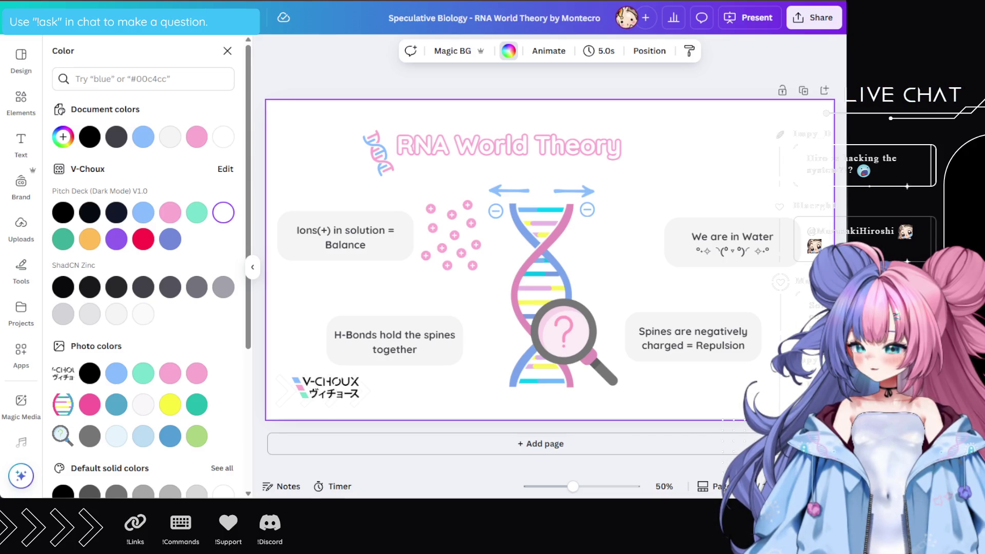
Zoom in and try new spots for the H-Bonds and Spines boxes around the DNA
mouse_move(573, 486)
left_mouse_down()
mouse_move(551, 485)
mouse_move(589, 485)
mouse_move(575, 485)
left_mouse_up()
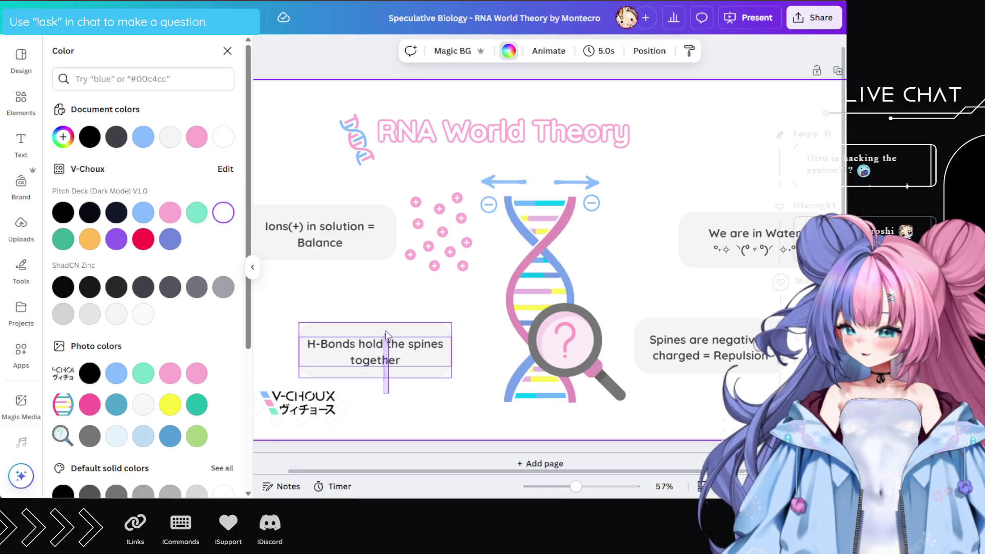
left_click(401, 334)
mouse_move(401, 334)
left_mouse_down()
mouse_move(644, 289)
mouse_move(702, 252)
left_mouse_up()
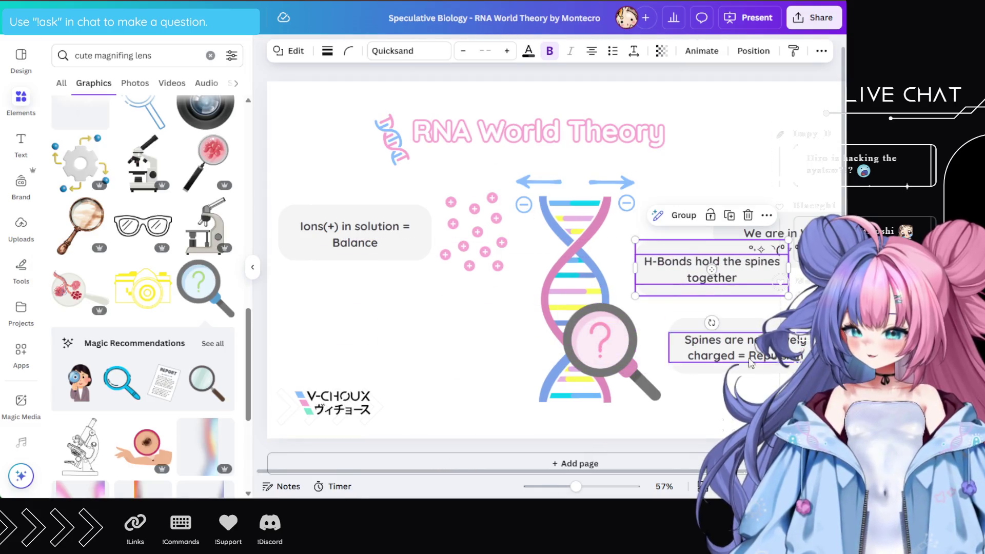
left_click_drag(807, 322, 467, 327)
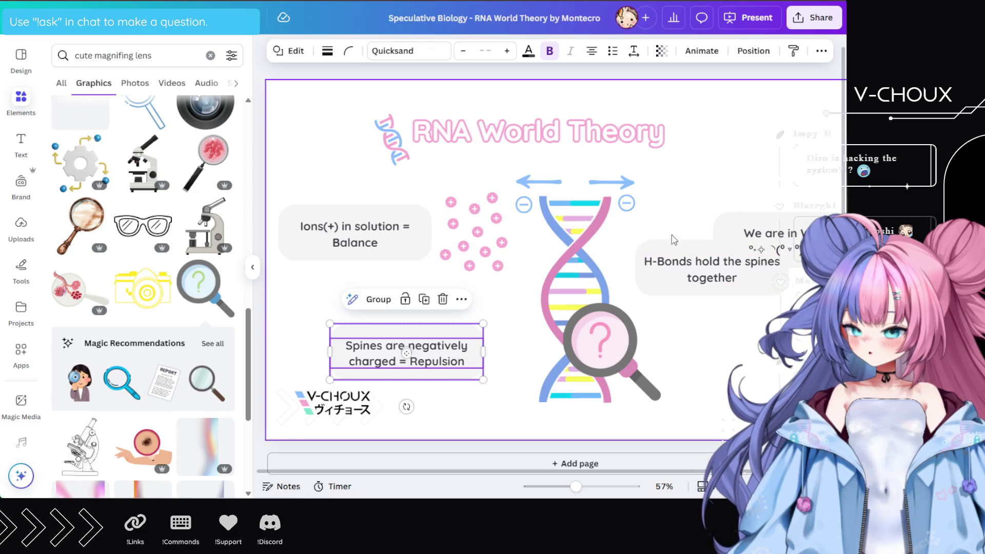
left_click(698, 272)
left_click_drag(698, 272, 736, 363)
left_click_drag(596, 472, 617, 472)
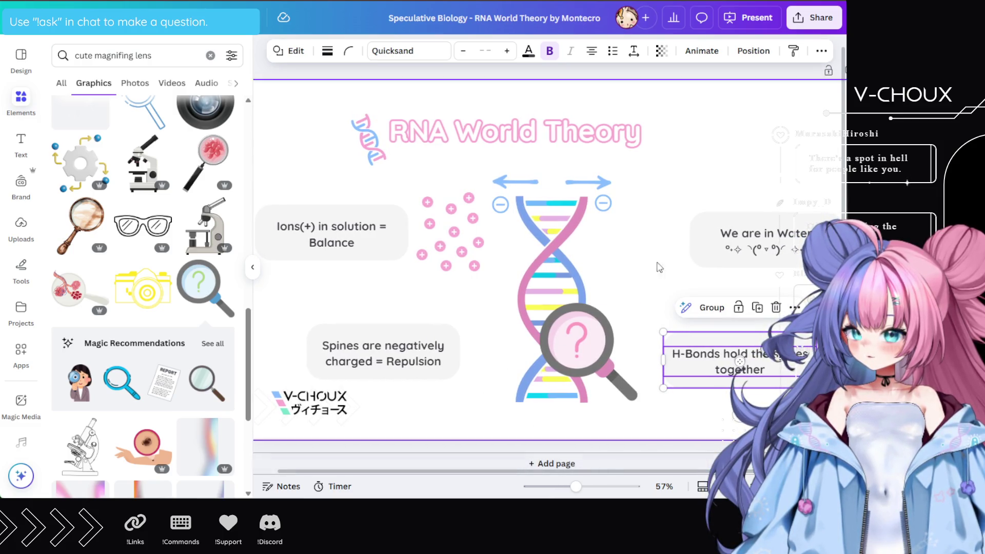
Place Spines right of the DNA, H-Bonds just below it, and We are in Water at lower left
left_click(778, 259)
left_click_drag(770, 246, 750, 145)
left_click(403, 332)
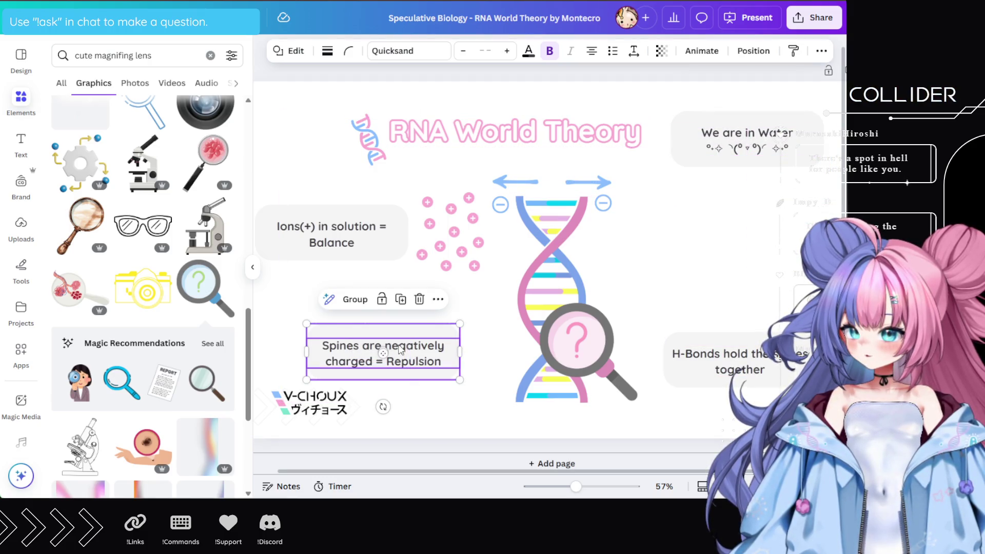
mouse_move(403, 331)
left_mouse_down()
mouse_move(434, 342)
mouse_move(746, 189)
left_mouse_up()
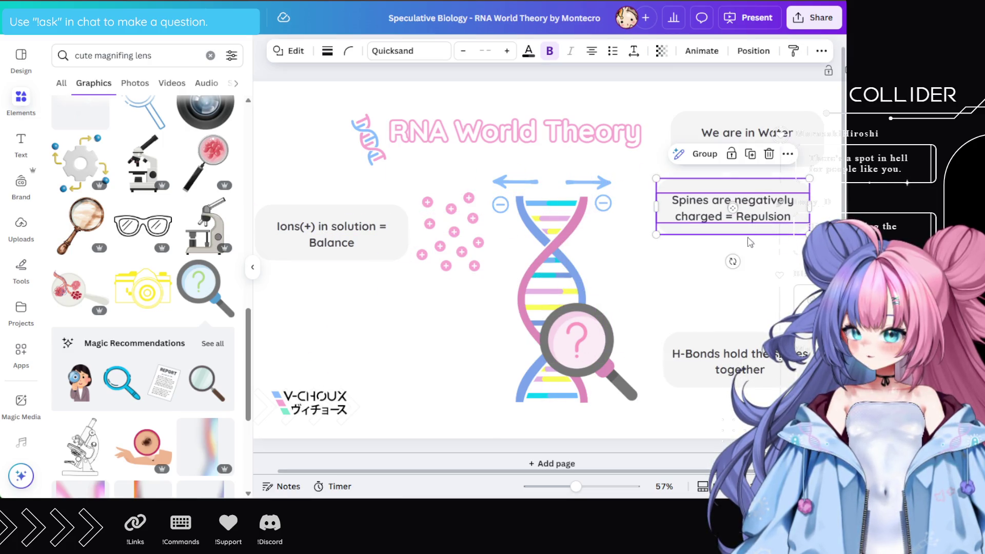
left_click(783, 342)
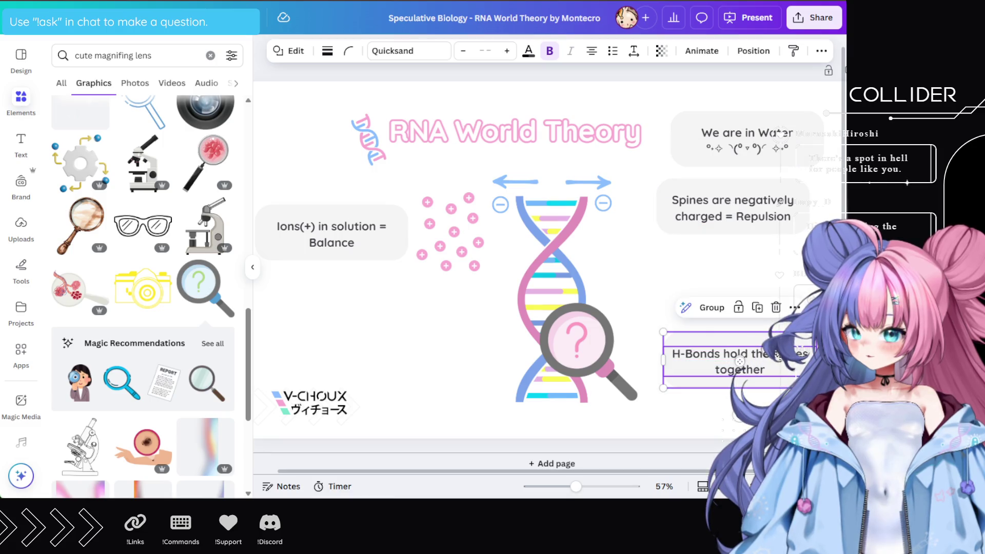
left_click_drag(783, 342, 761, 297)
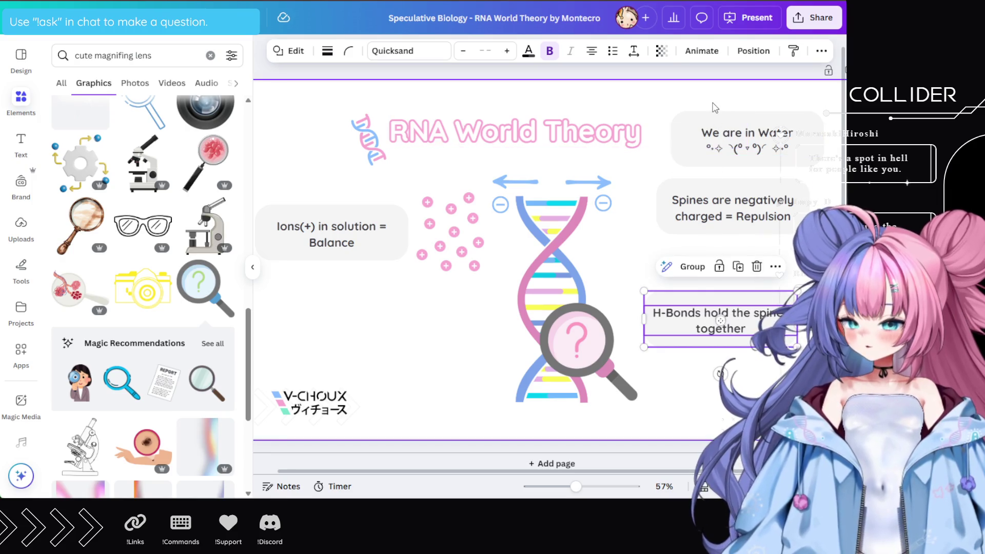
left_click_drag(766, 152, 767, 152)
left_click(787, 113)
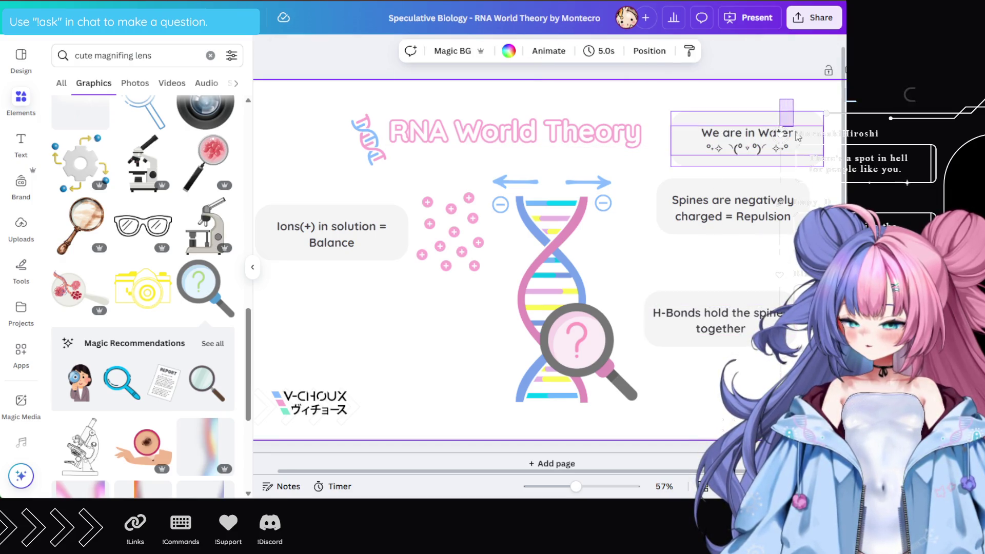
mouse_move(800, 129)
left_mouse_down()
mouse_move(708, 219)
mouse_move(461, 340)
mouse_move(442, 342)
mouse_move(447, 328)
left_mouse_up()
left_click_drag(152, 55, 74, 55)
Search 'cute drop', add and shrink a water-drop graphic beside the helix, then delete it
type("cute drop")
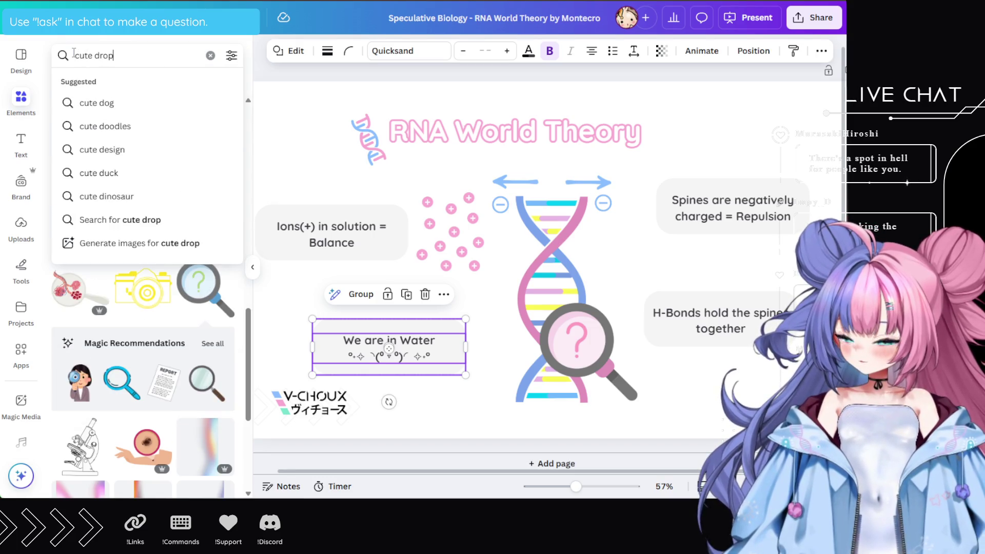
key("Return")
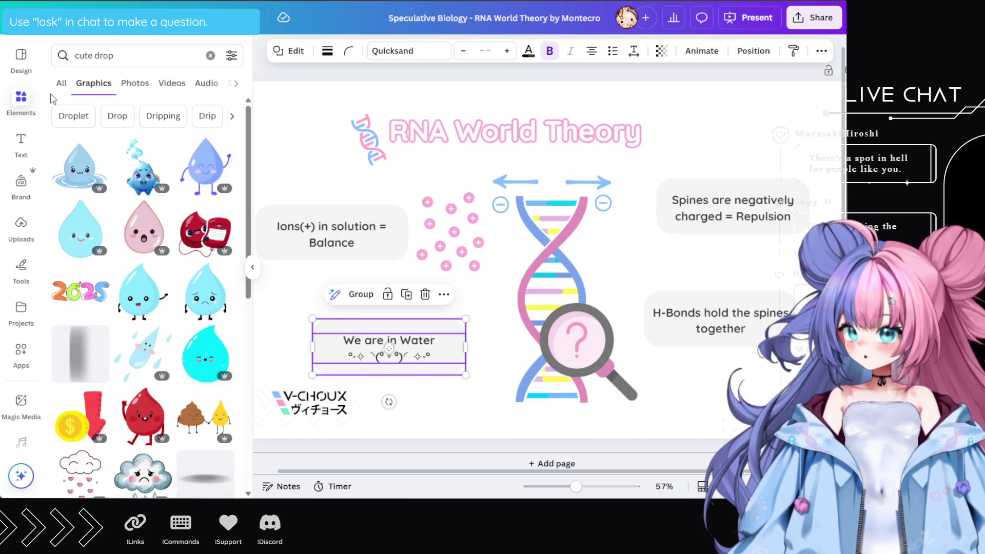
left_click(74, 157)
left_click_drag(651, 188, 539, 275)
mouse_move(498, 314)
left_mouse_down()
mouse_move(427, 389)
mouse_move(444, 393)
left_mouse_up()
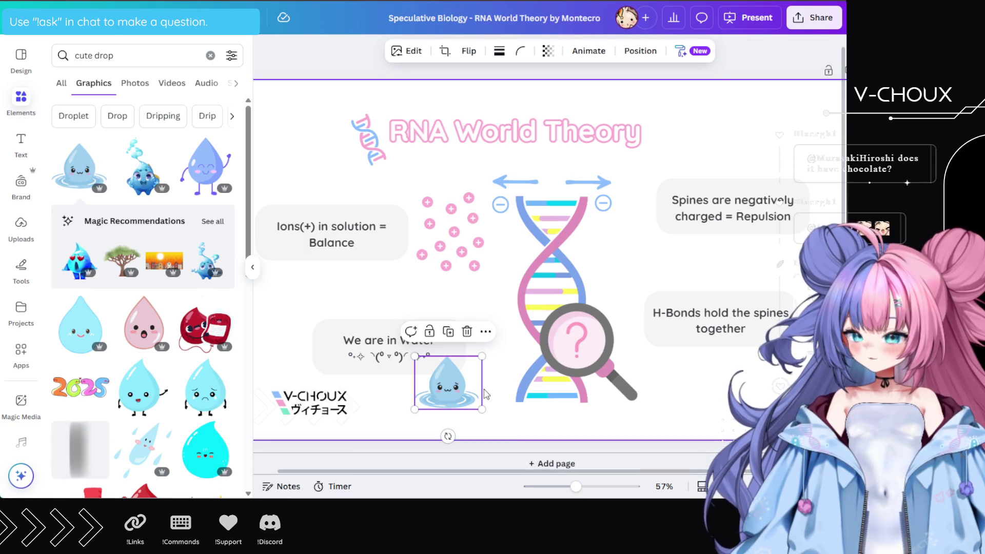
key("Delete")
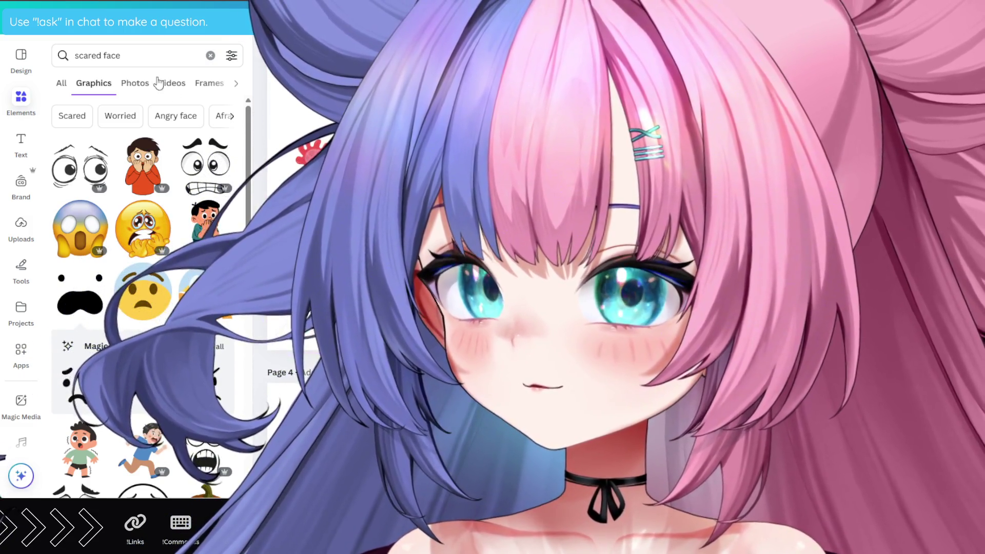
Add an arrow graphic from an 'arrow' search and recolour it to #ED5353 red
triple_click(108, 55)
type("arrow")
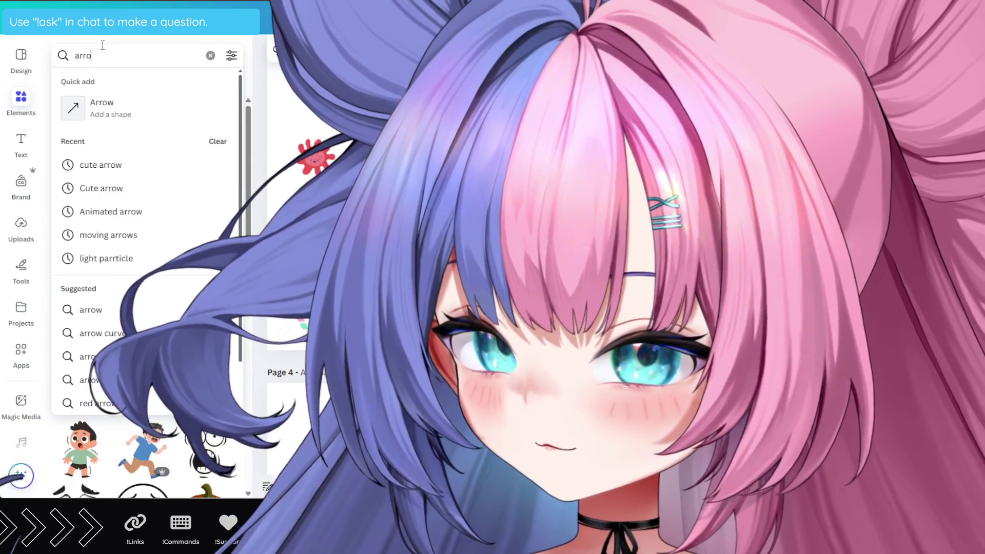
key("Return")
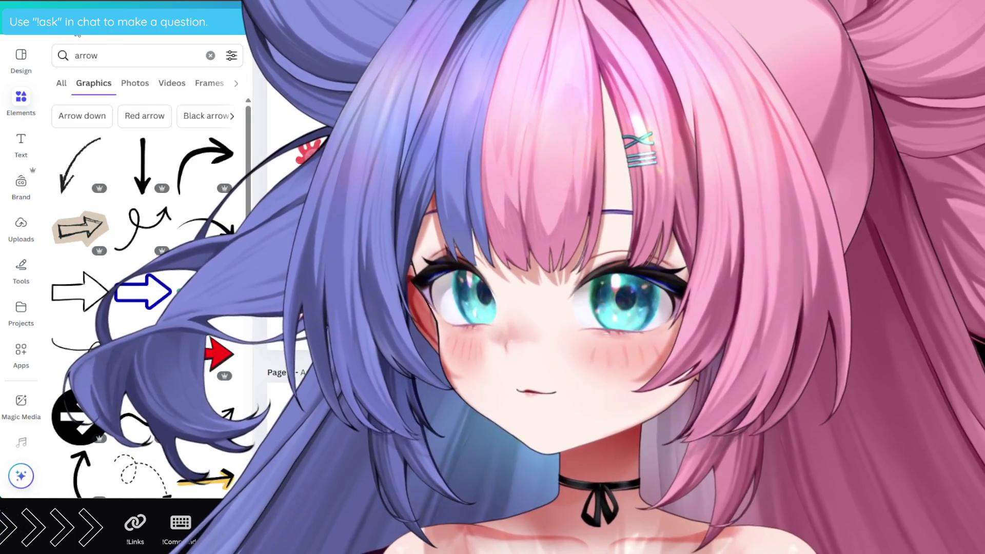
left_click(136, 166)
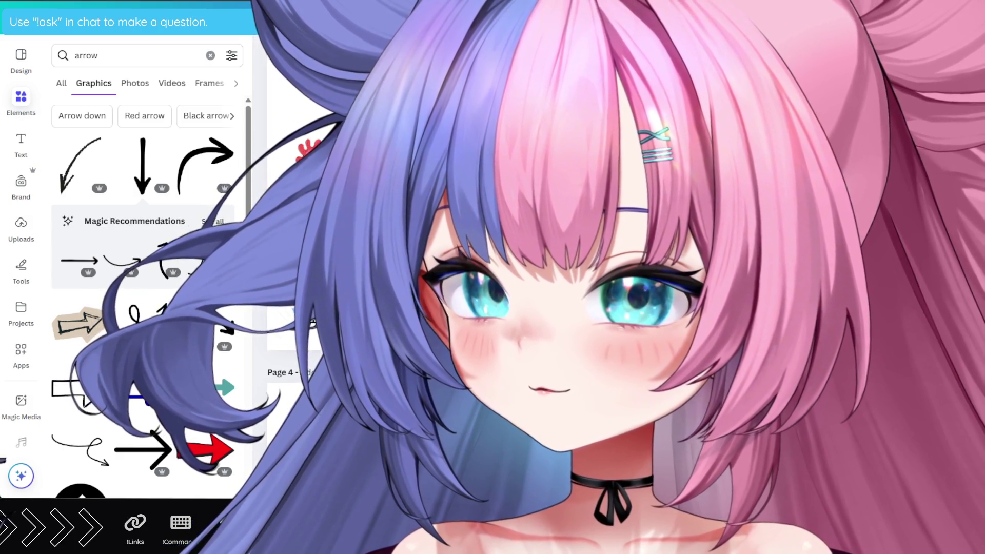
left_click(287, 49)
left_click(63, 137)
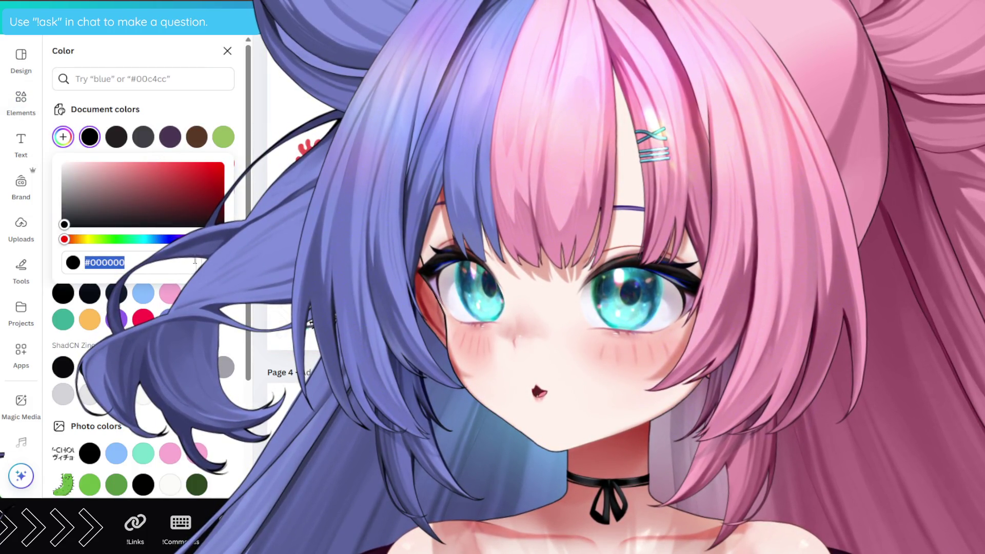
type("ED5353")
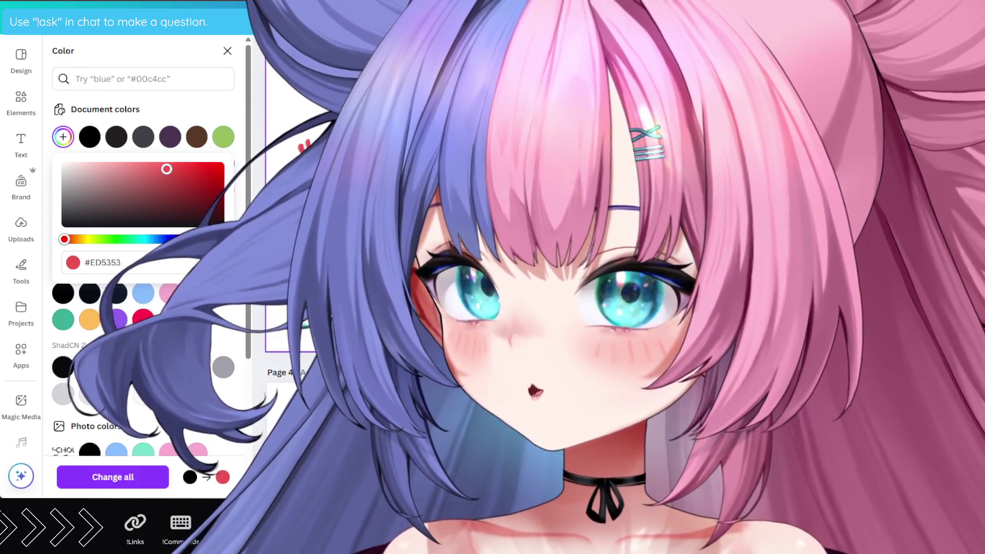
key("Escape")
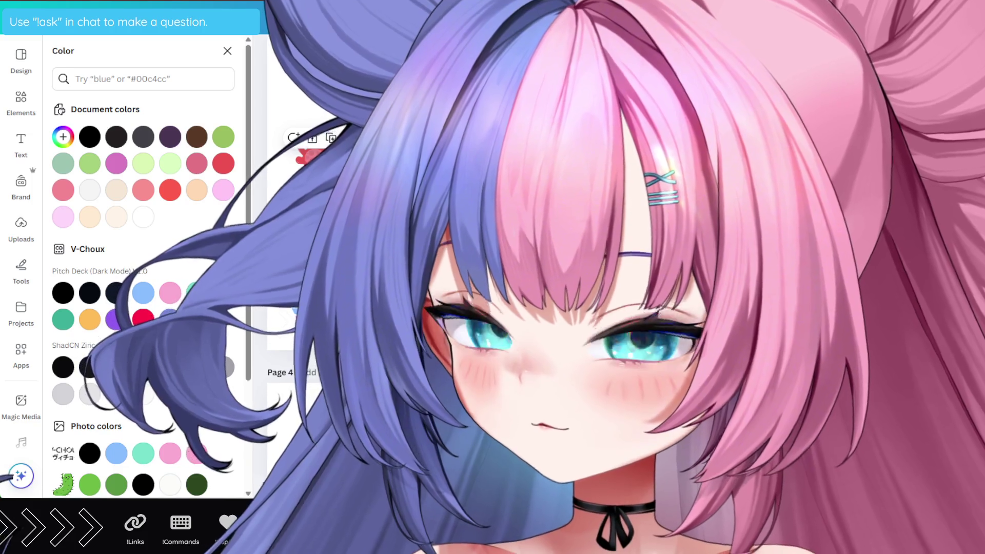
Search Elements for 'question mark cute' graphics
left_click(21, 101)
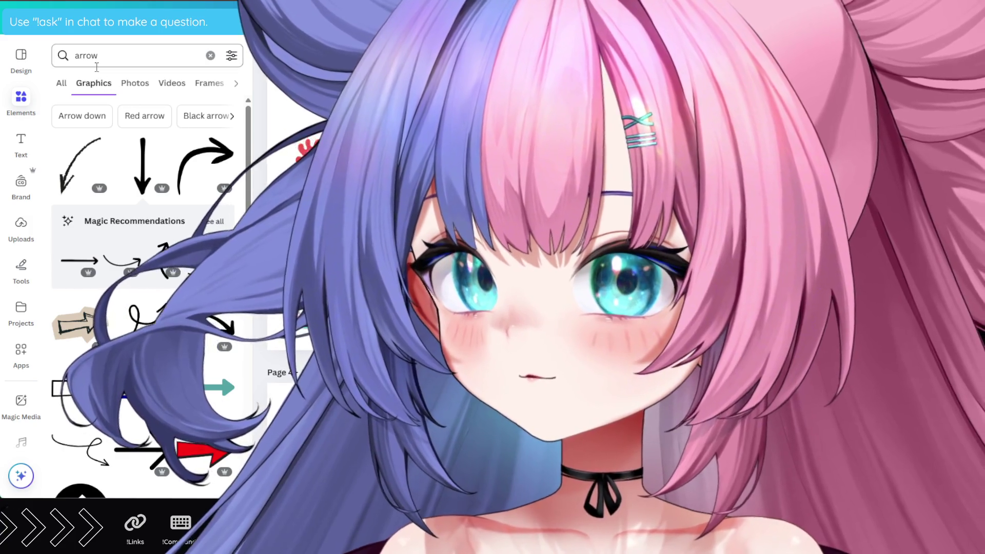
left_click(96, 59)
left_click_drag(96, 57, 63, 56)
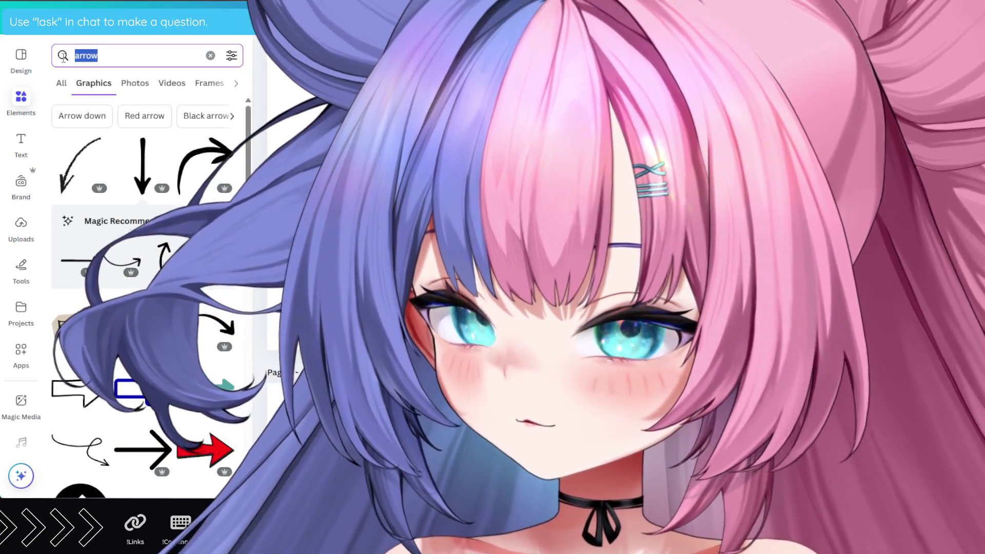
type("question")
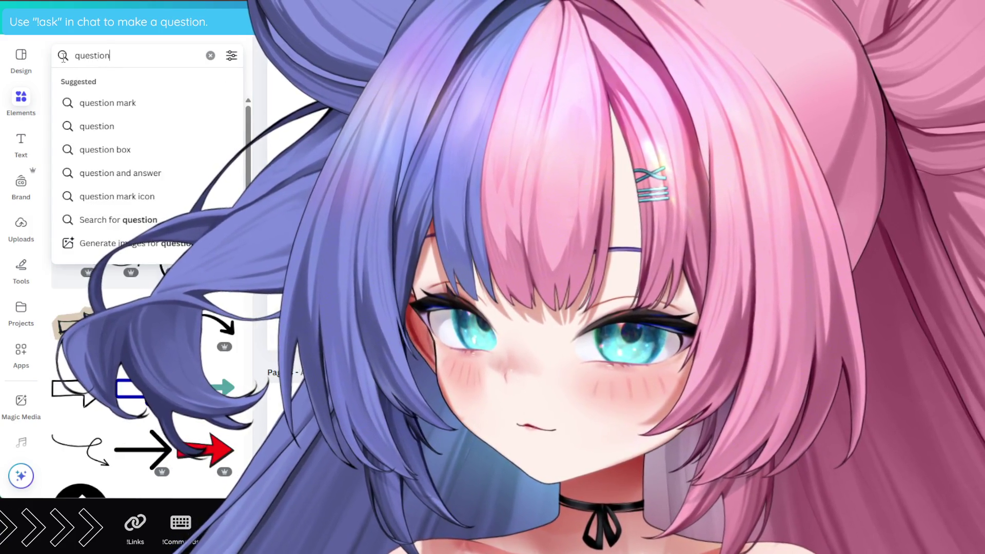
type(" mark cute")
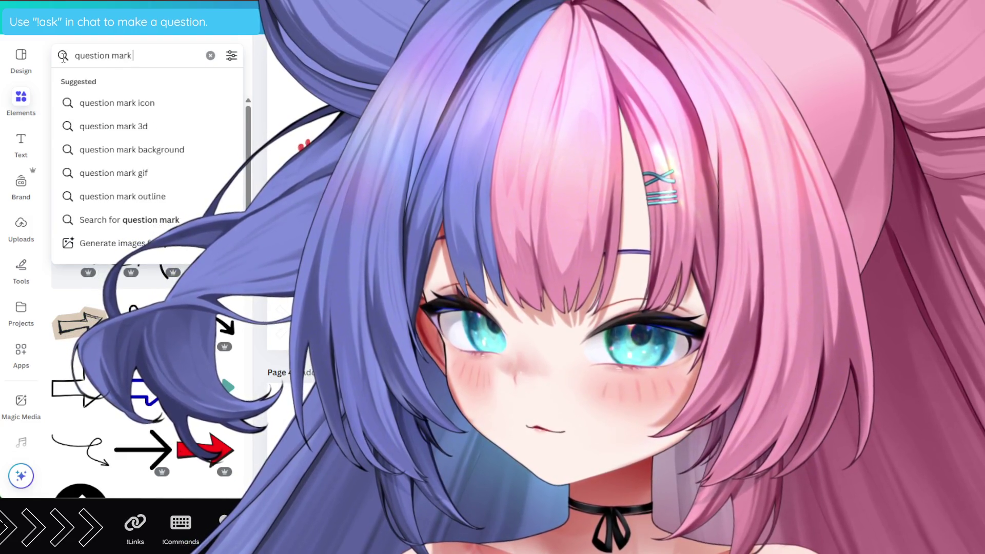
key("Return")
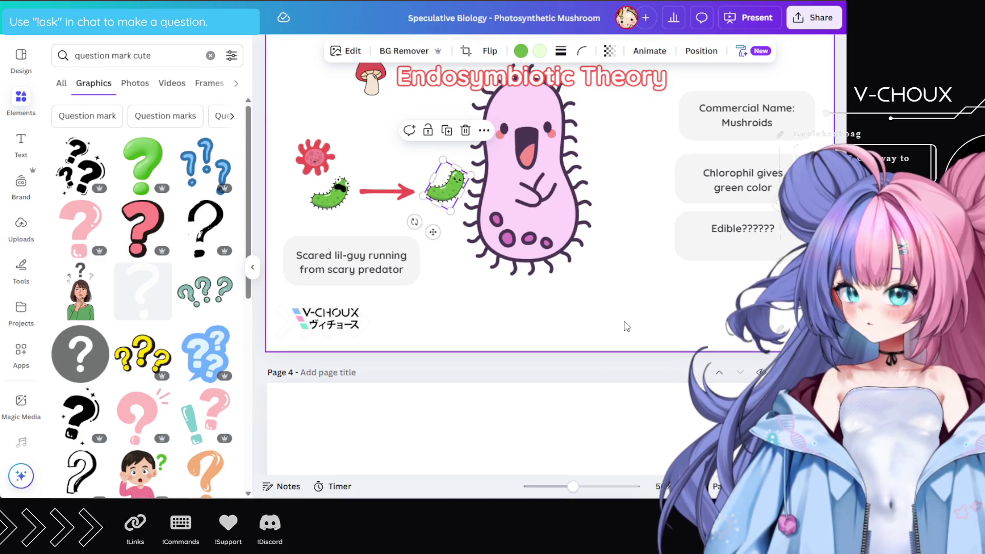
Drag the 'Commercial Name: Mushroids' text box on page 3 below the pink creature
scroll(341, 277, "up", 3)
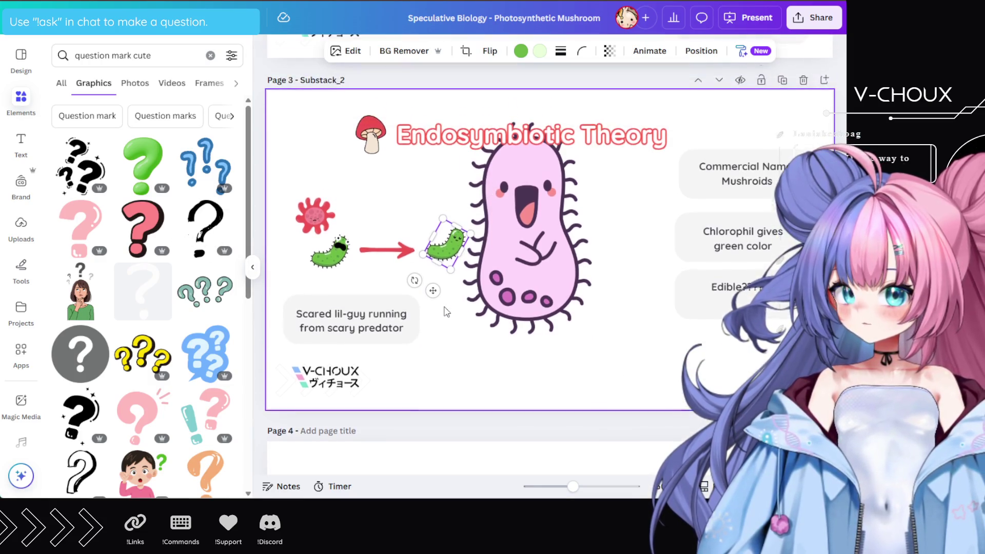
scroll(349, 285, "down", 1)
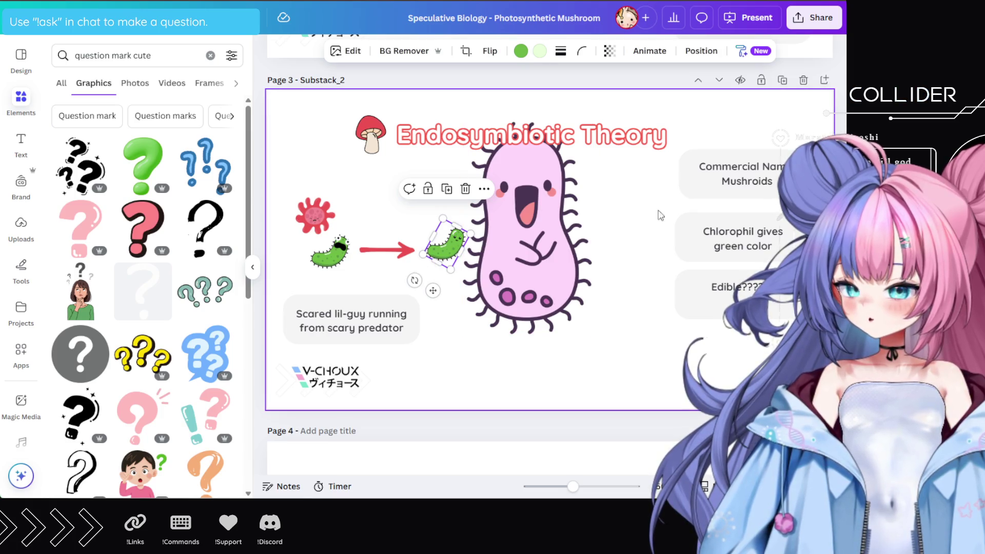
mouse_move(756, 194)
left_mouse_down()
mouse_move(637, 355)
mouse_move(526, 370)
left_mouse_up()
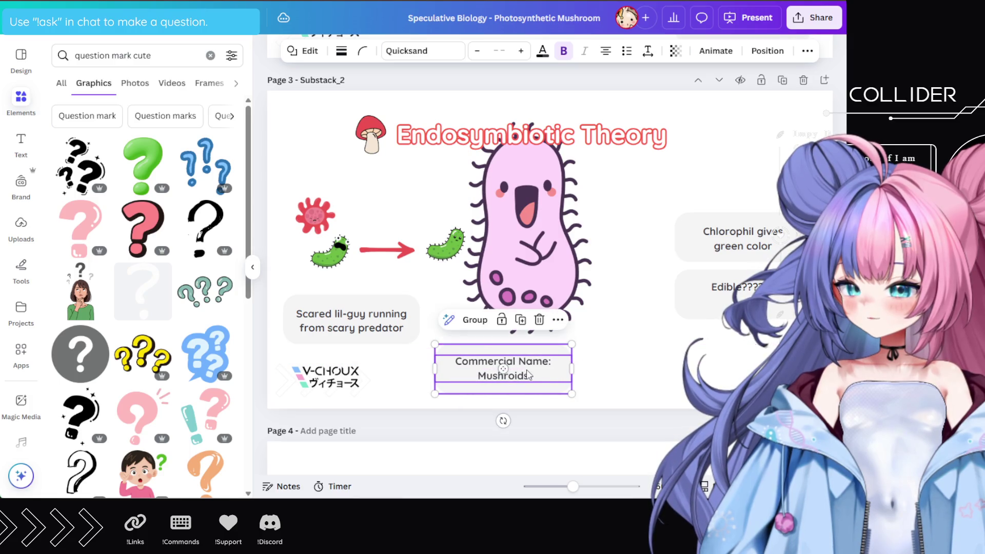
Replace the caption text with a bold "Lil'guy meets Bigguy"
left_click(516, 370)
triple_click(530, 366)
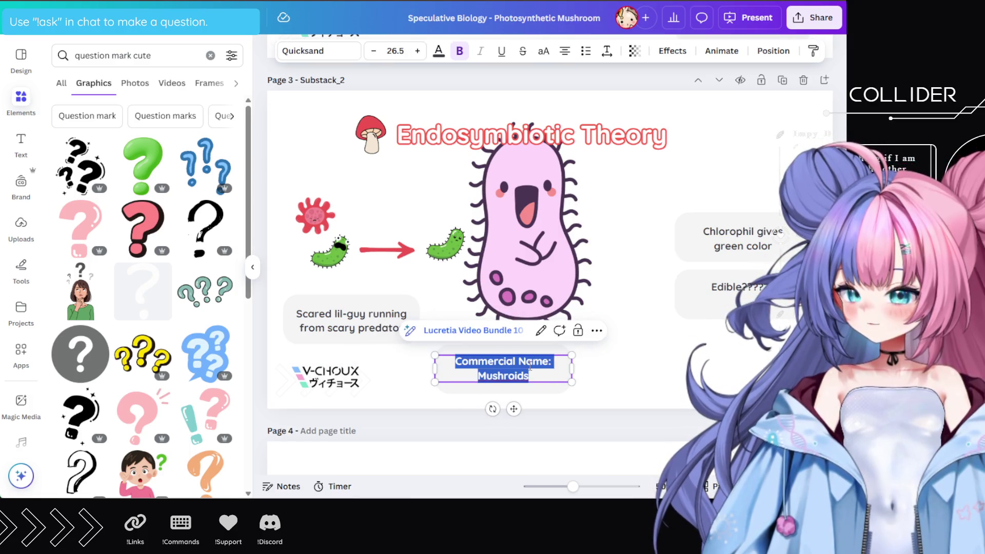
type("Lil'g")
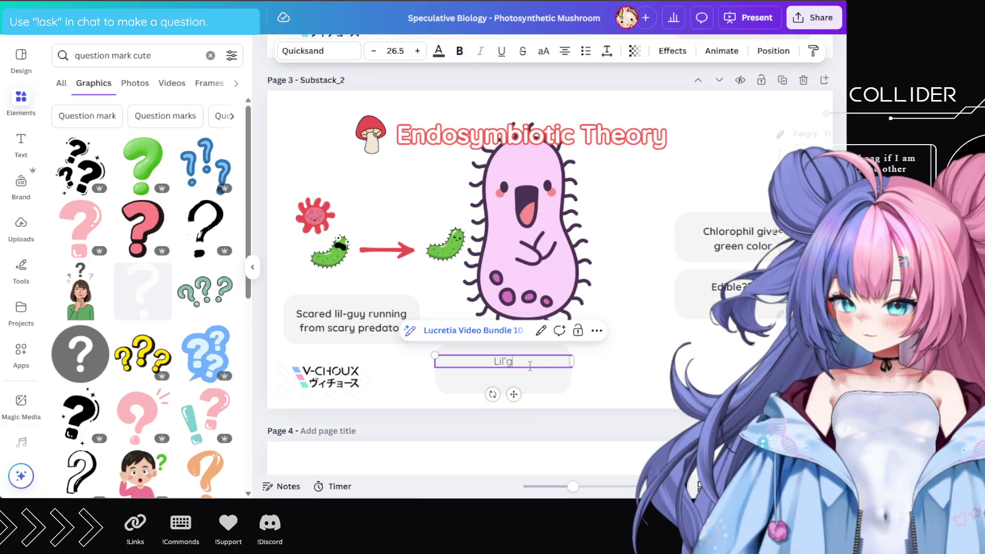
type("uy mets")
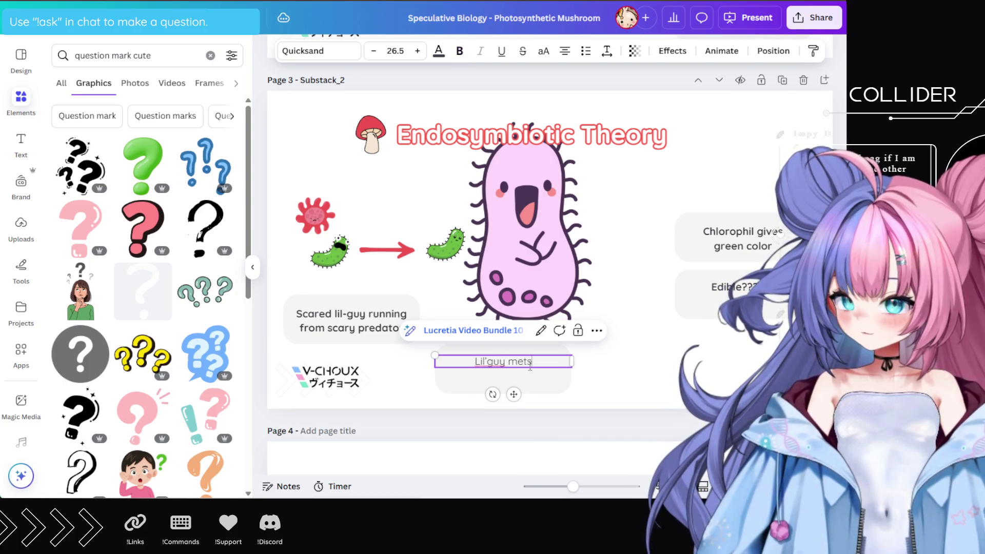
key("BackSpace")
key("BackSpace")
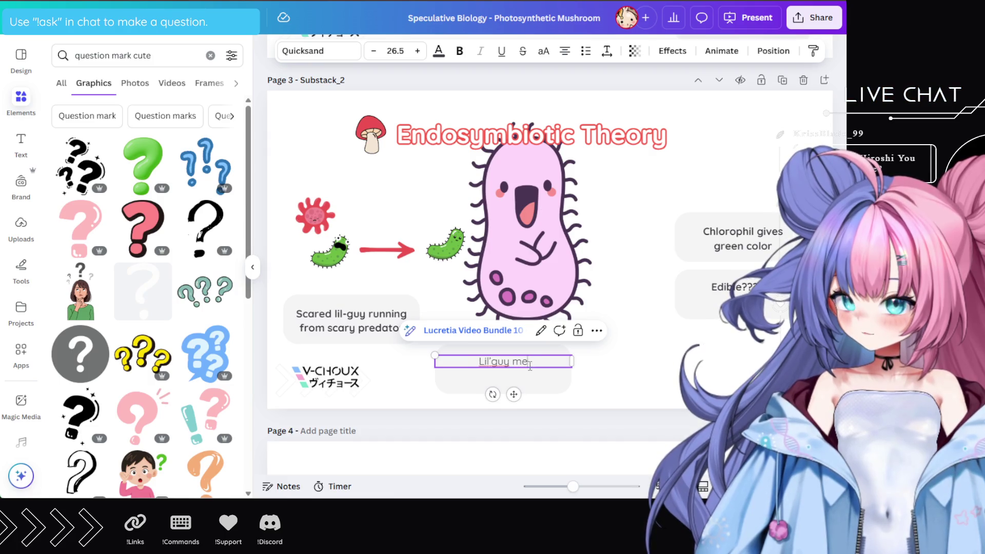
type("ets B")
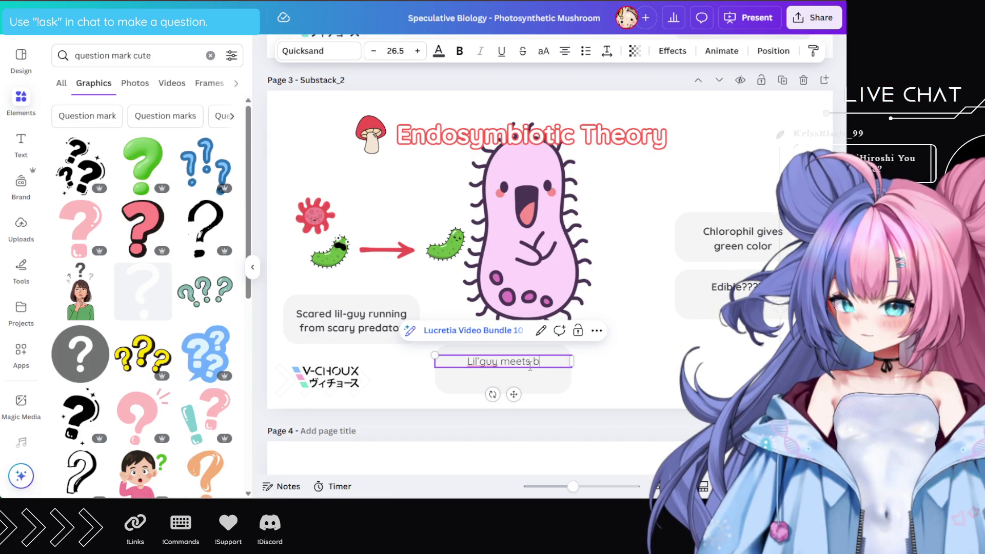
type("ig")
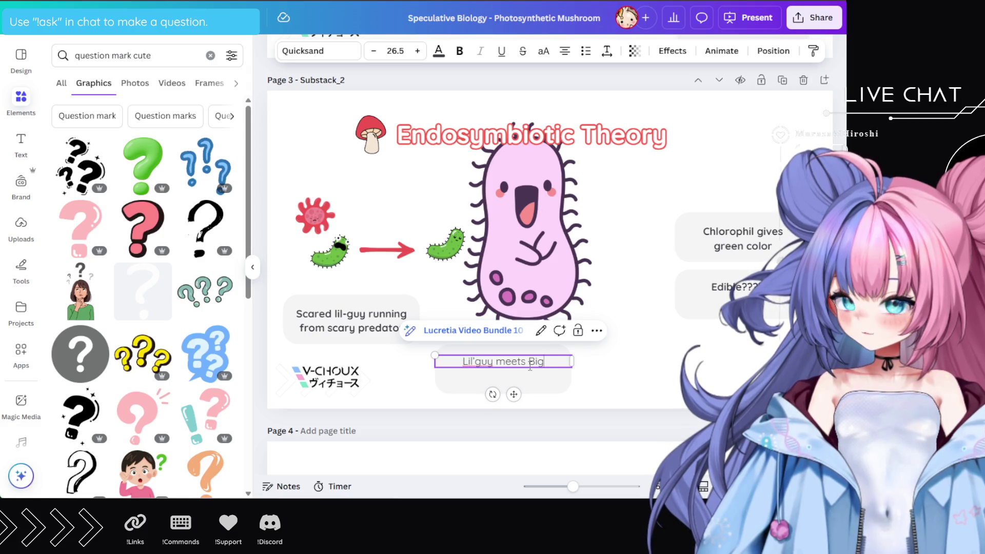
type("guy")
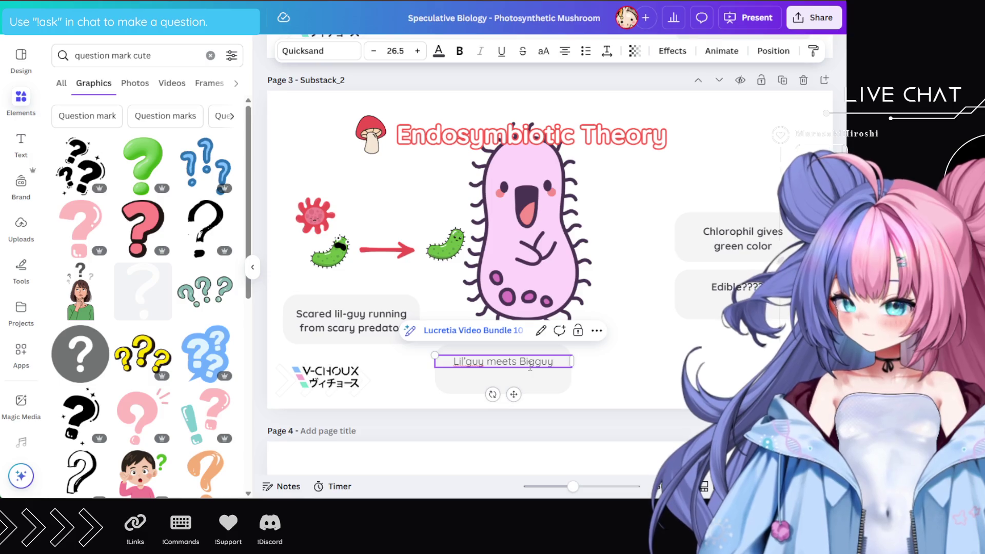
triple_click(530, 366)
key("ctrl+b")
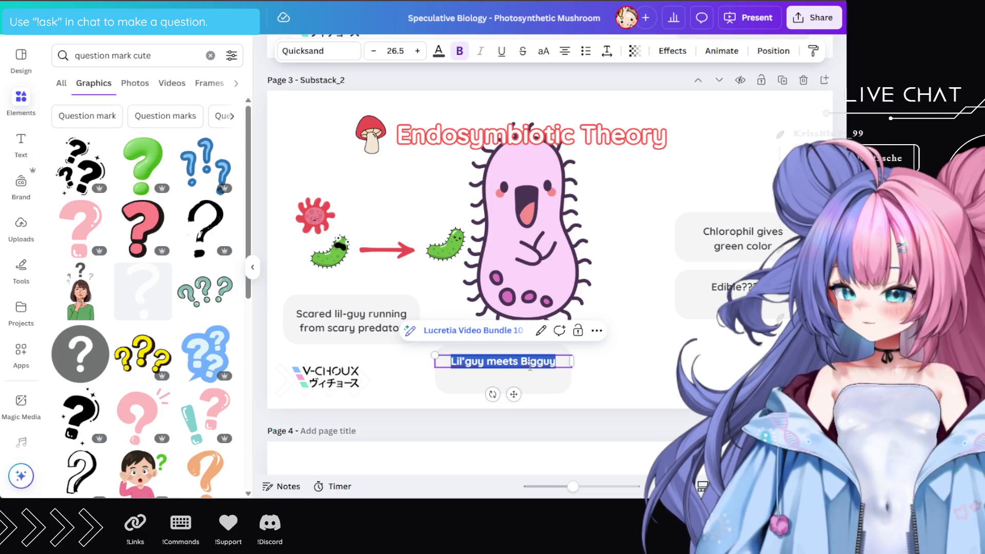
Add a comma and a second line reading 'they become friends' to the caption
key("End")
type(",")
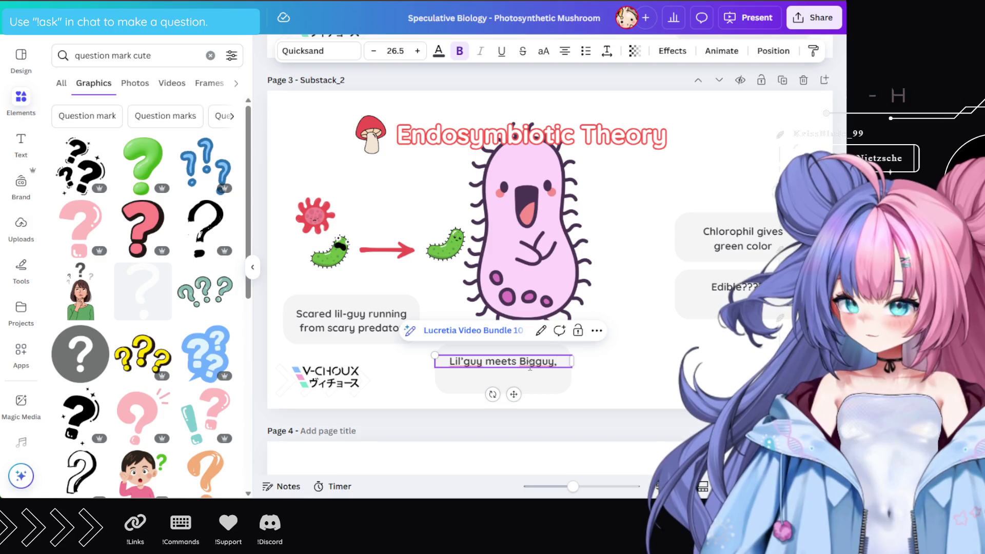
key("Return")
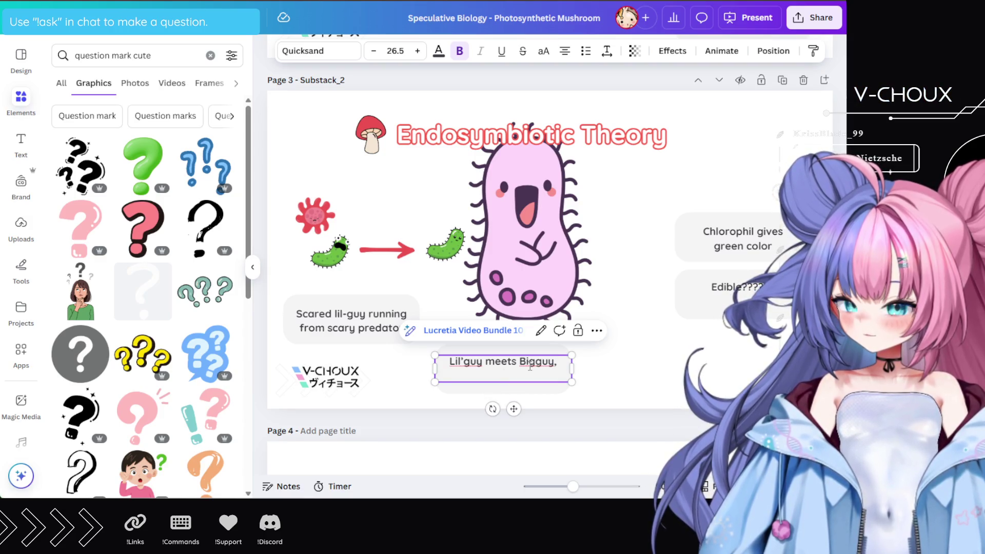
type("they become friends")
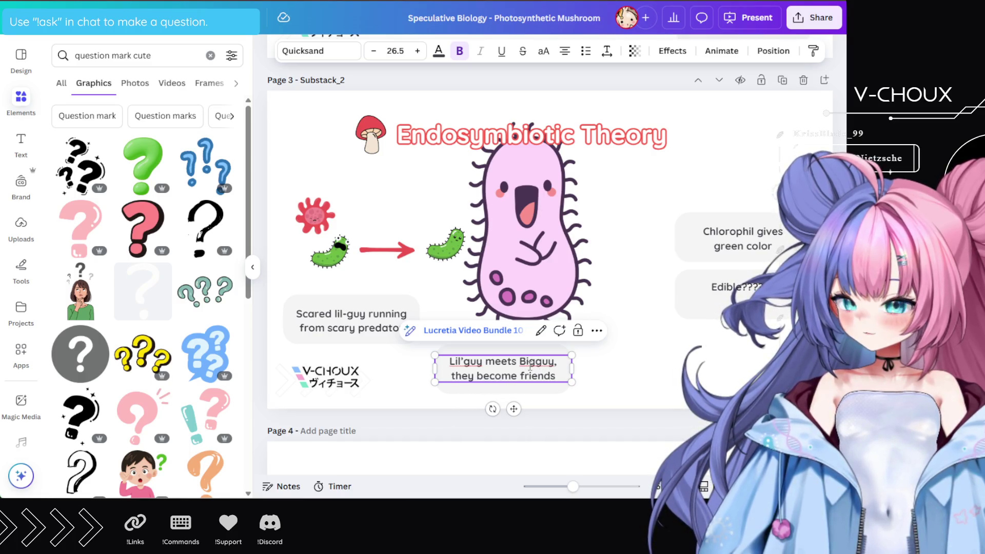
key("Escape")
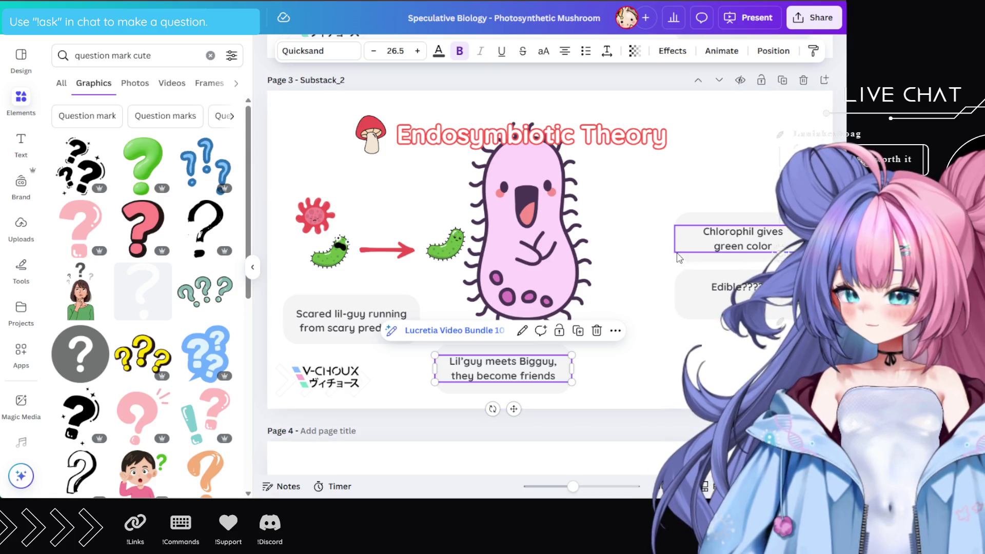
Move the red arrow to the right of the big pink bacterium
left_click(404, 255)
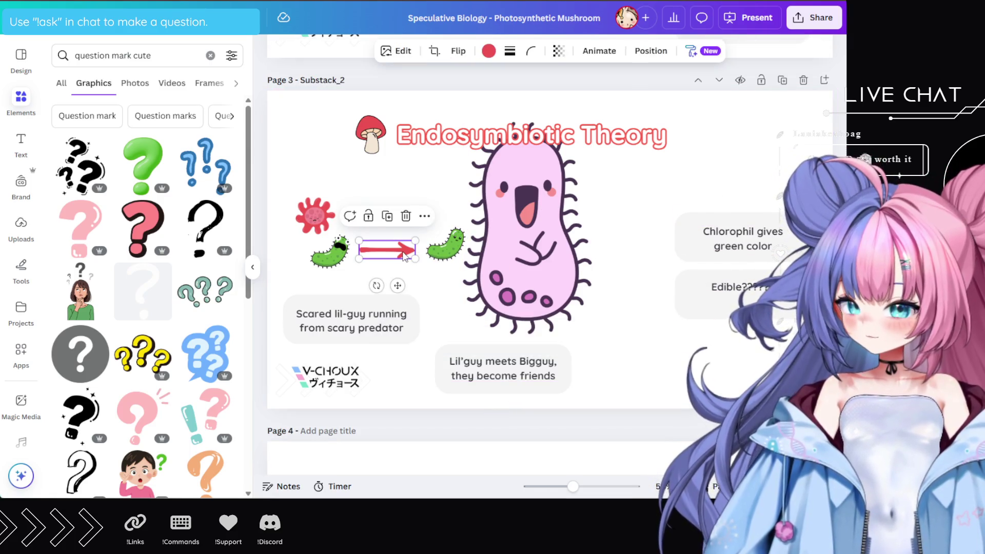
mouse_move(403, 255)
left_mouse_down()
mouse_move(570, 252)
mouse_move(637, 239)
mouse_move(643, 249)
left_mouse_up()
mouse_move(670, 333)
left_mouse_down()
mouse_move(781, 235)
mouse_move(794, 143)
left_mouse_up()
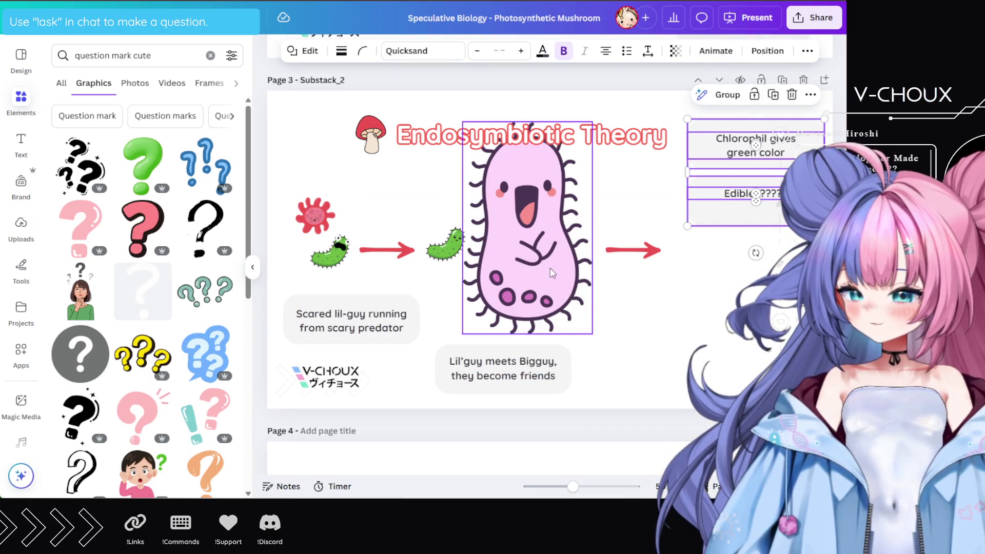
Duplicate the pink cell and green bacterium past the arrow, tucking the bacterium inside the copy
left_click(552, 273)
left_click(439, 250, "shift")
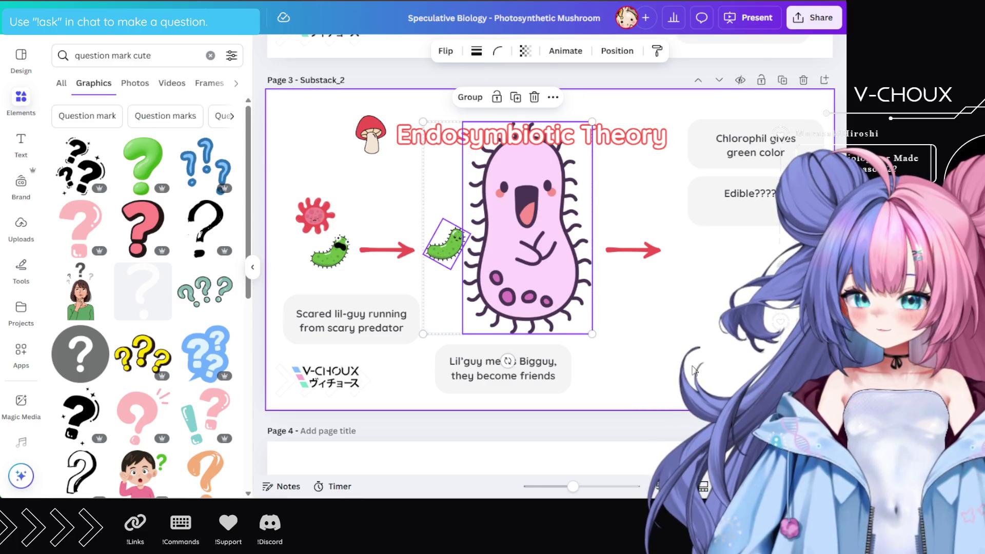
left_click(708, 277)
key("ctrl+v")
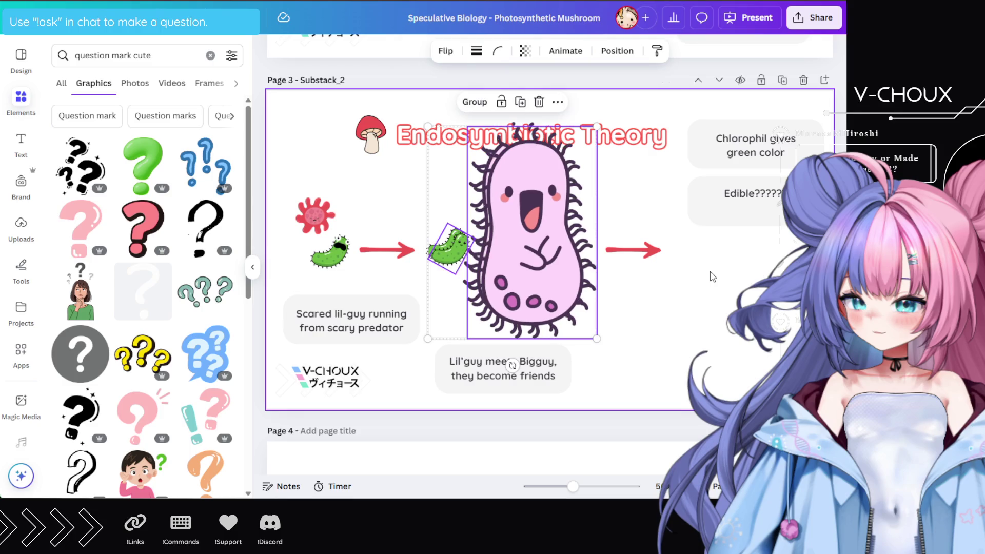
left_click_drag(555, 251, 780, 254)
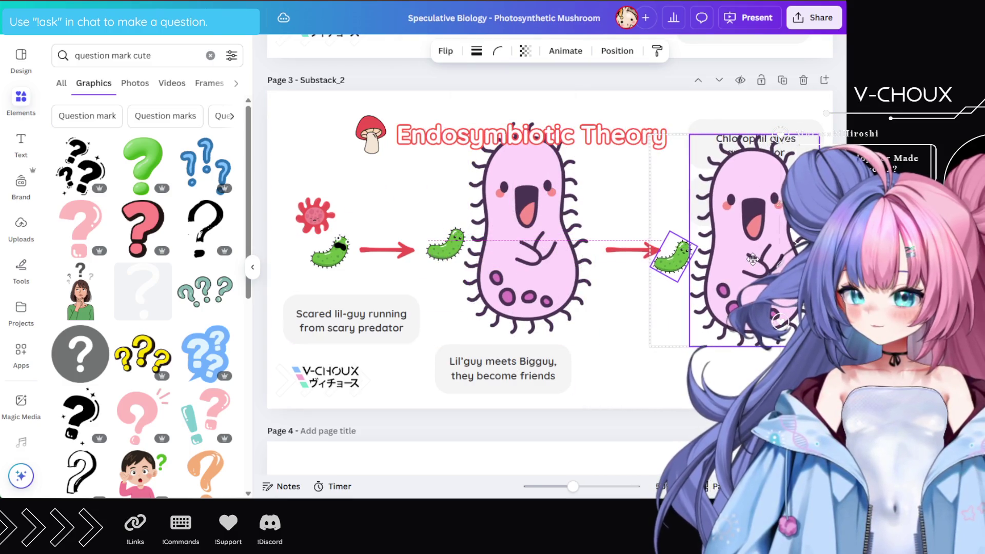
mouse_move(673, 265)
left_mouse_down()
mouse_move(666, 254)
mouse_move(702, 257)
mouse_move(724, 275)
mouse_move(748, 275)
mouse_move(760, 292)
left_mouse_up()
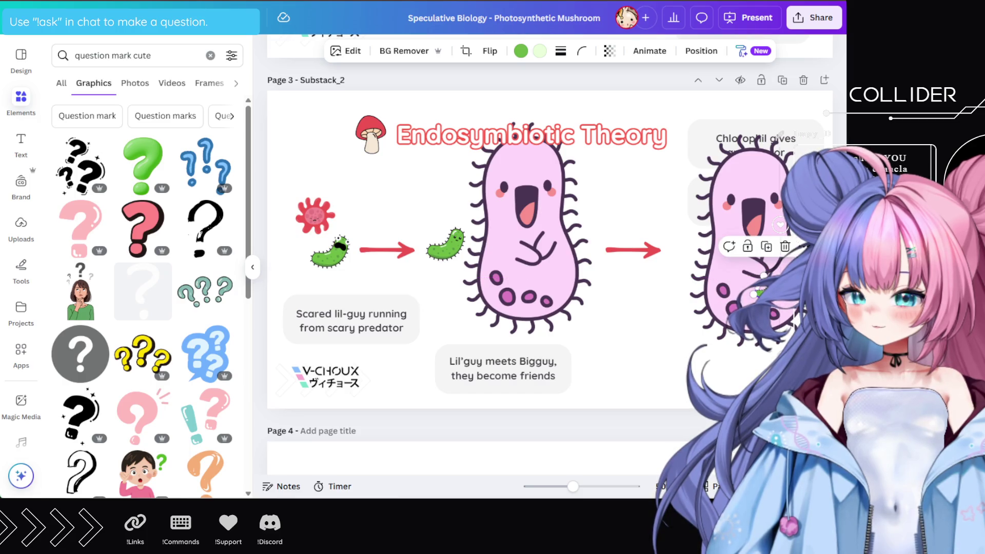
Adjust the green bacterium inside the copied pink cell and nudge the cell slightly
left_click(753, 294)
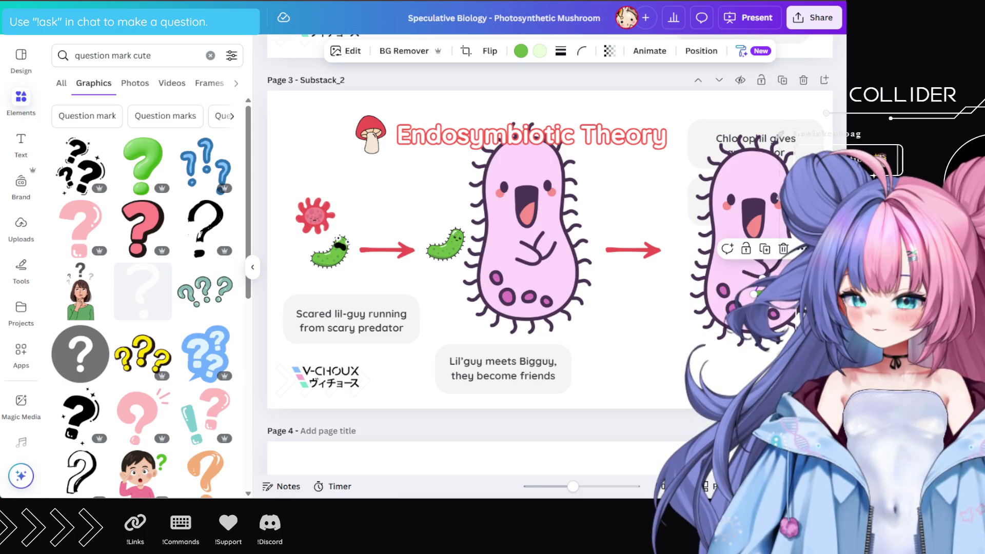
left_click_drag(753, 293, 760, 290)
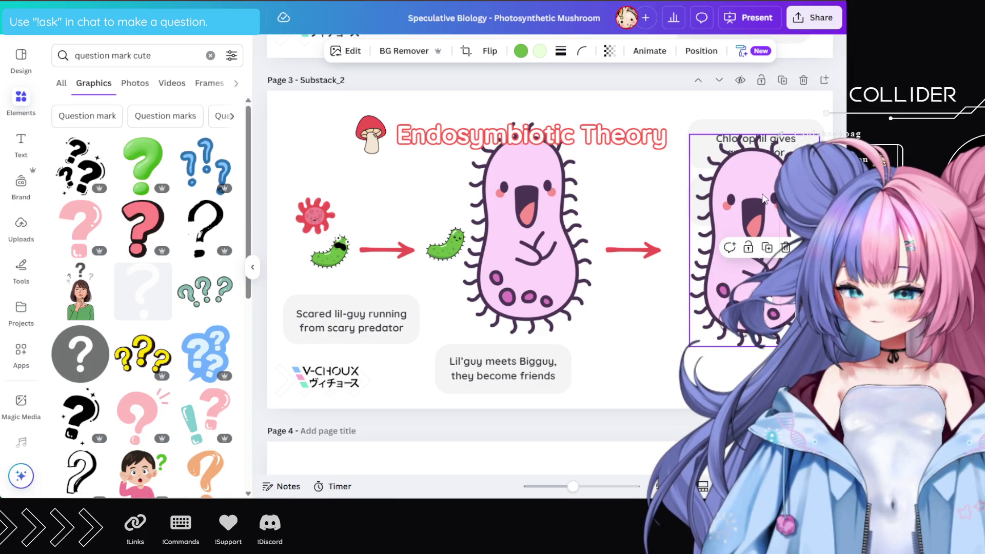
left_click(758, 213)
left_click_drag(761, 214, 757, 212)
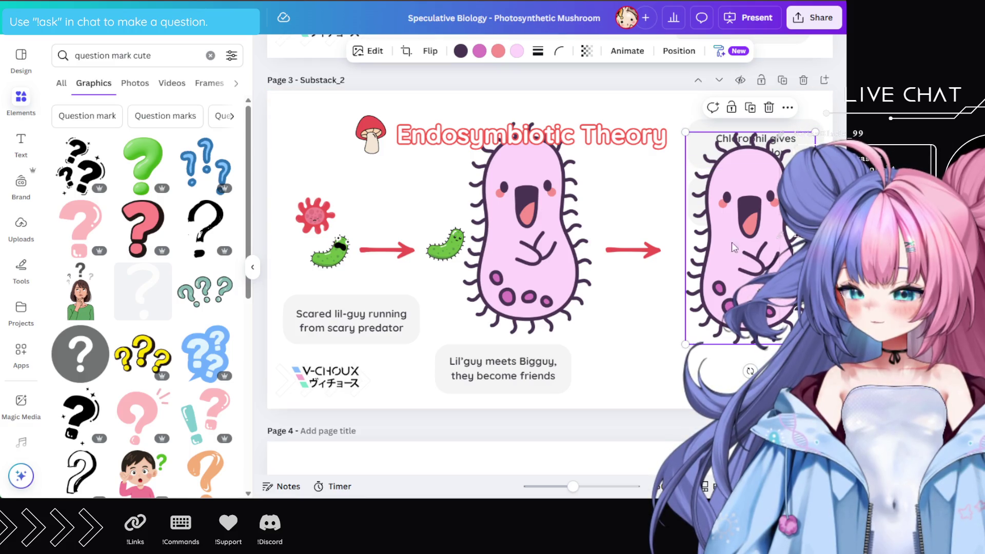
Group the copied cell with its bacterium, set it beside the big cell, and lower the captions
left_click(794, 141)
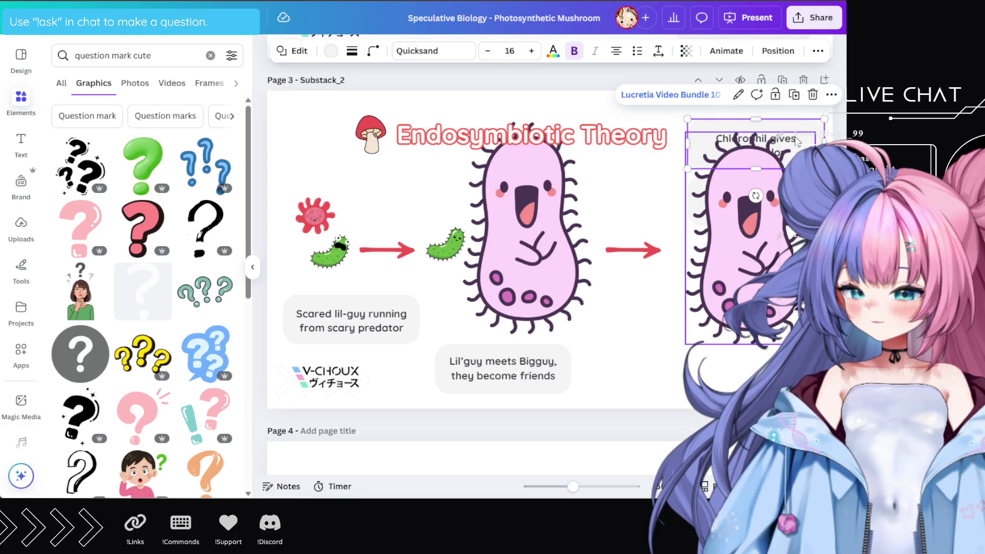
mouse_move(672, 218)
left_mouse_down()
mouse_move(708, 293)
mouse_move(796, 308)
left_mouse_up()
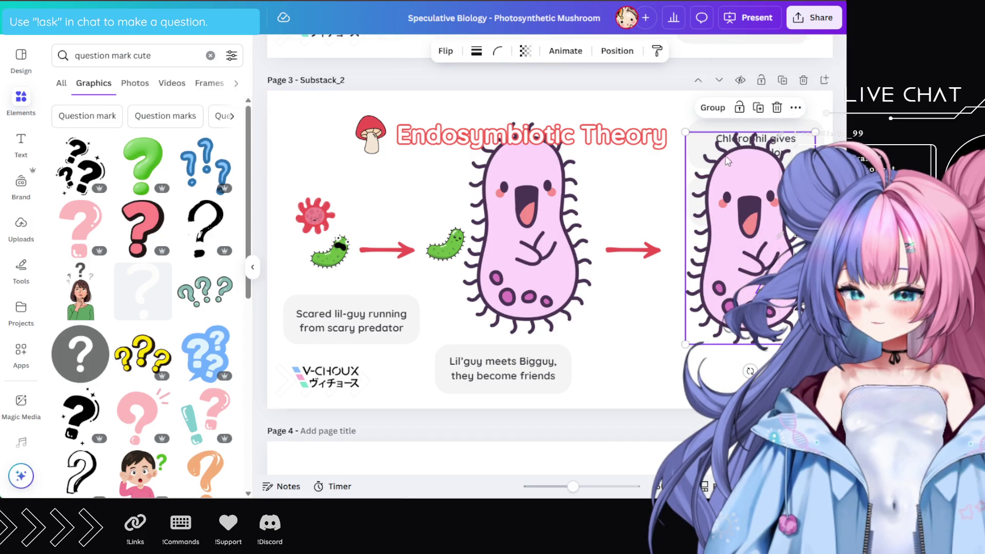
left_click(713, 107)
mouse_move(740, 199)
left_mouse_down()
mouse_move(727, 220)
mouse_move(665, 227)
left_mouse_up()
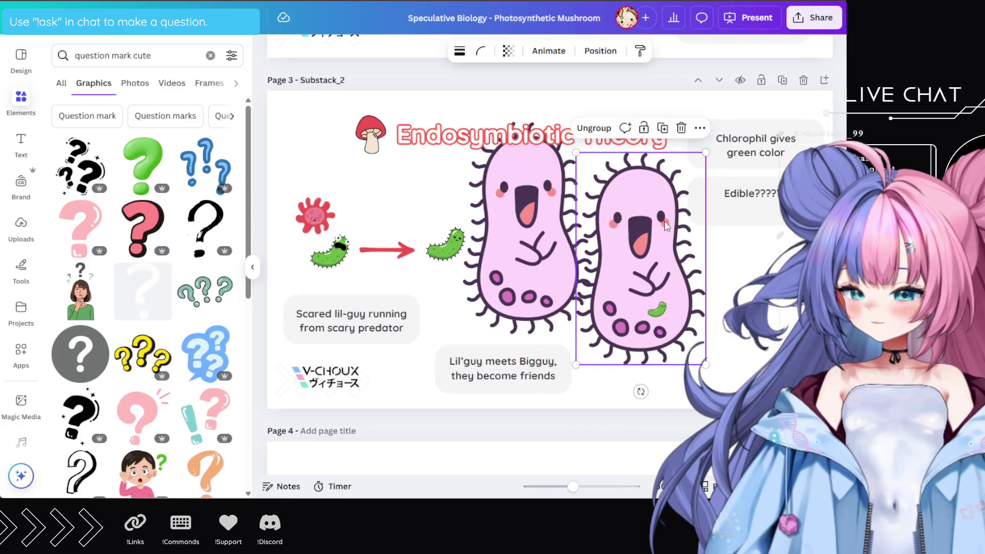
mouse_move(821, 110)
left_mouse_down()
mouse_move(769, 216)
mouse_move(785, 329)
mouse_move(734, 405)
mouse_move(746, 385)
mouse_move(733, 387)
mouse_move(804, 329)
left_mouse_up()
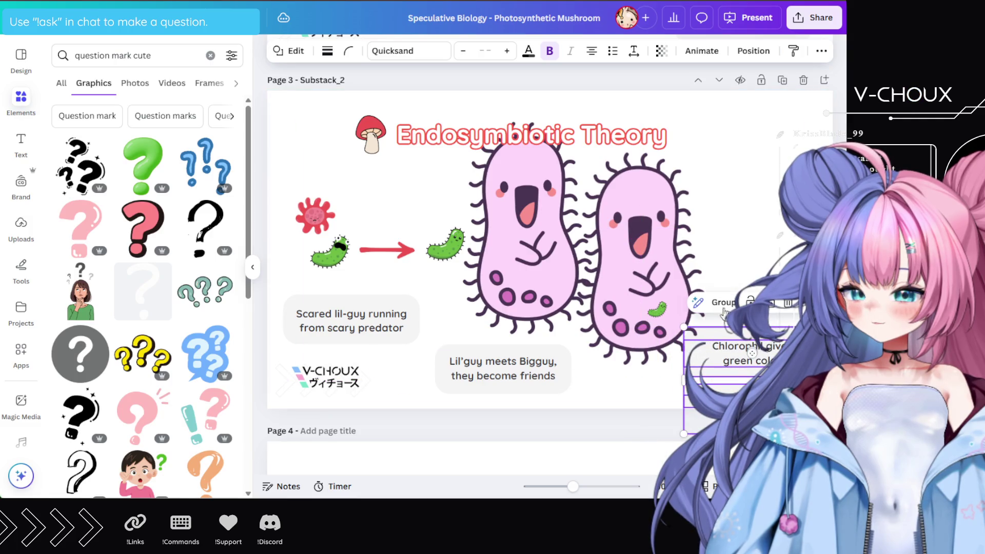
Return the second cell right of the arrow and place the Edible caption below the arrow
mouse_move(670, 240)
left_mouse_down()
mouse_move(726, 198)
mouse_move(778, 211)
left_mouse_up()
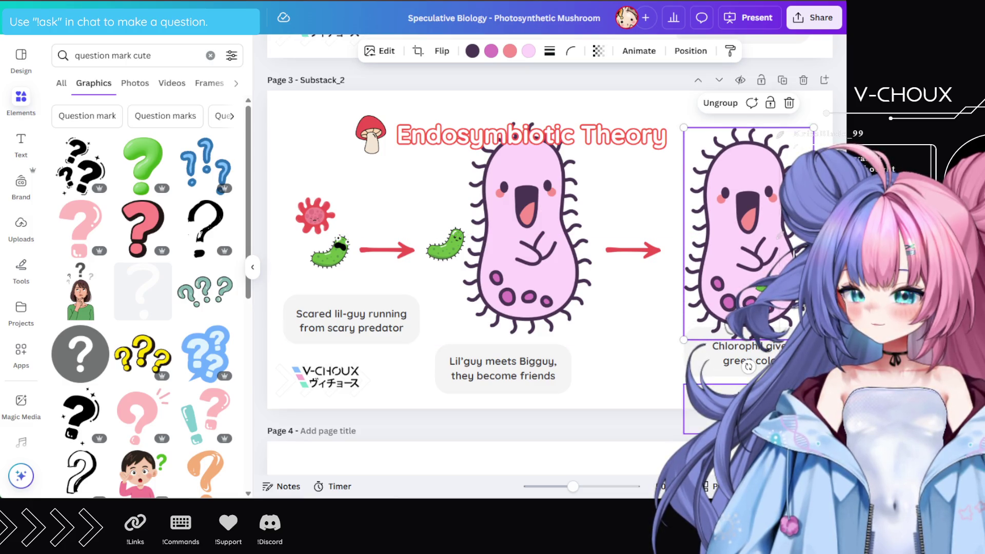
left_click(740, 391)
left_click_drag(740, 391, 615, 352)
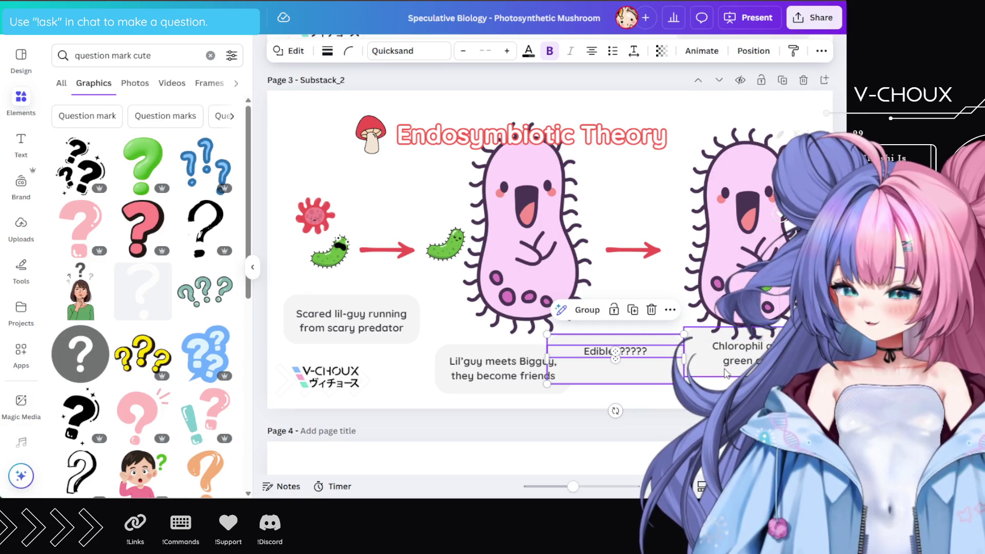
double_click(740, 359)
triple_click(748, 349)
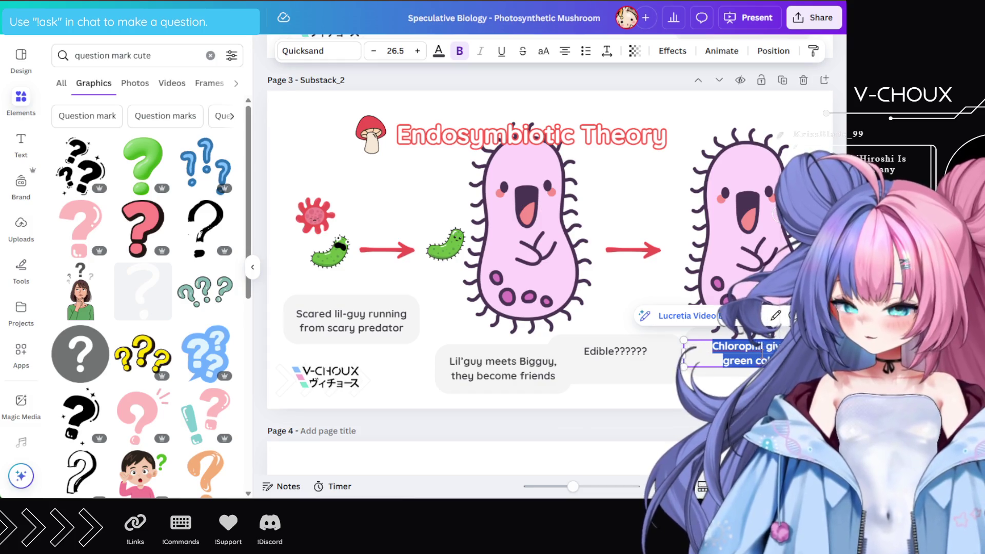
Rewrite the caption as 'They live together, Bigguy gained Photosynthesis' and make it bold
type("Th")
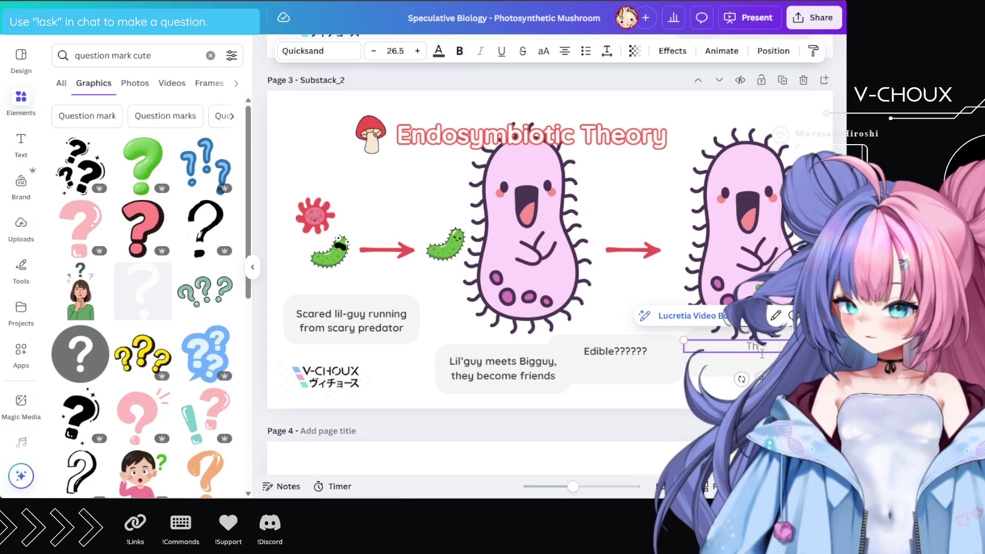
type(" now have to")
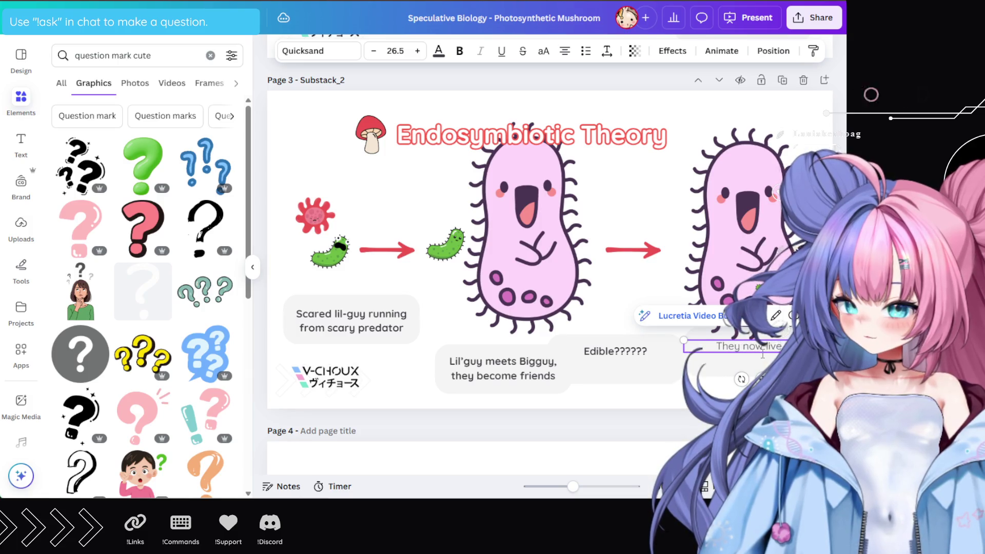
type("g")
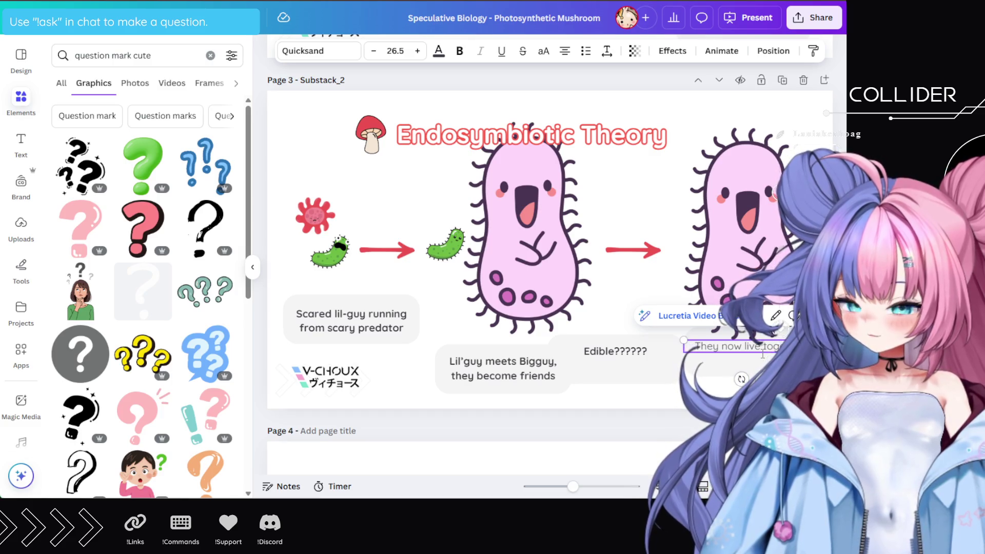
type("ether a")
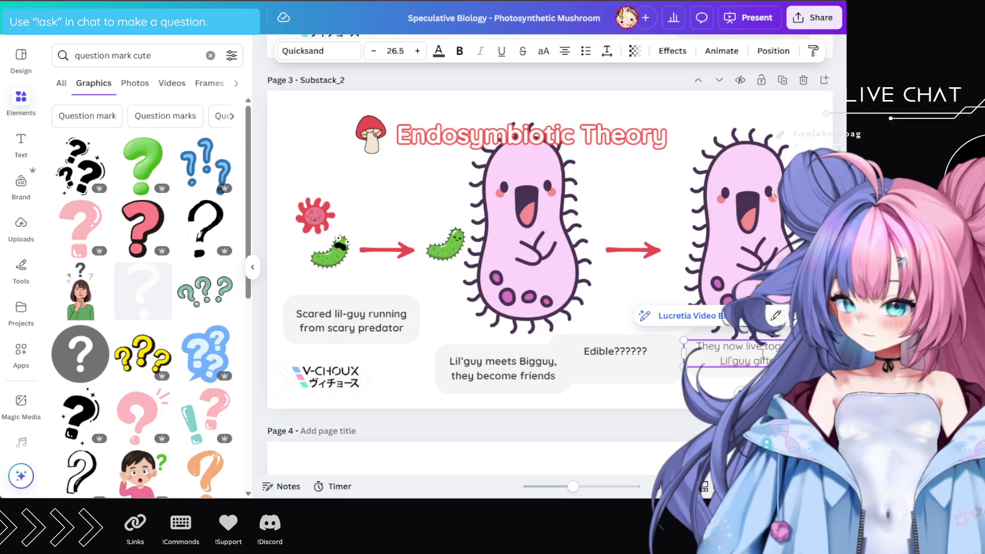
type("B")
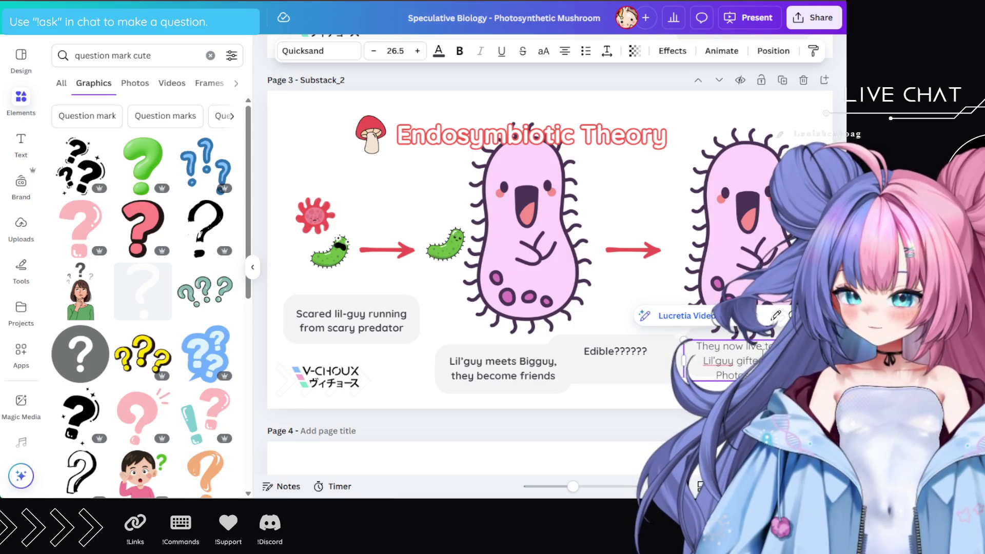
key("ctrl+z")
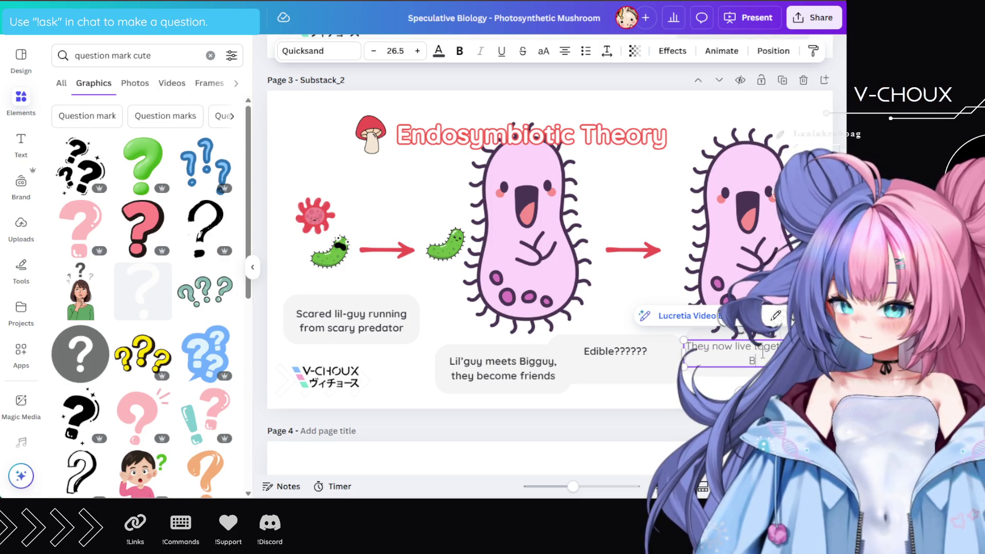
type("y is")
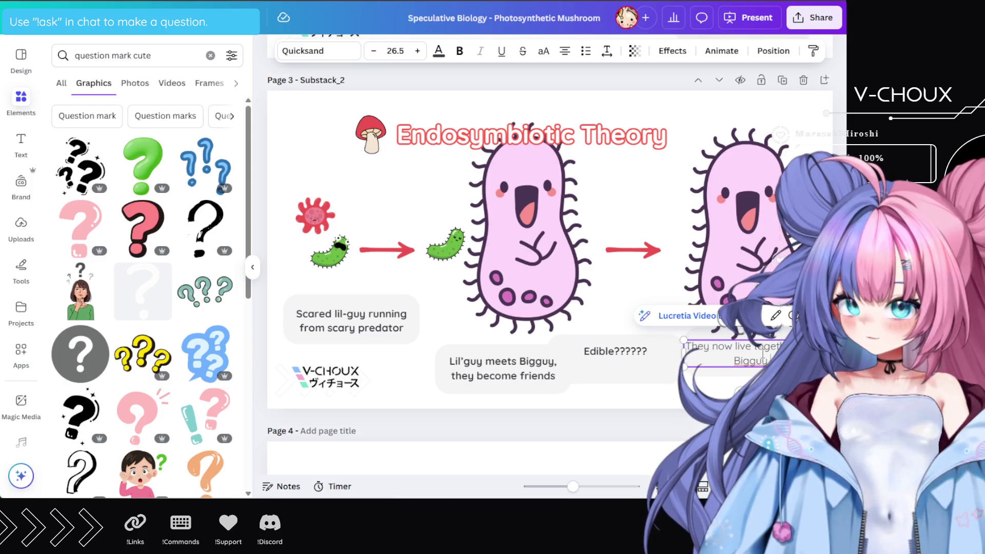
type("ga")
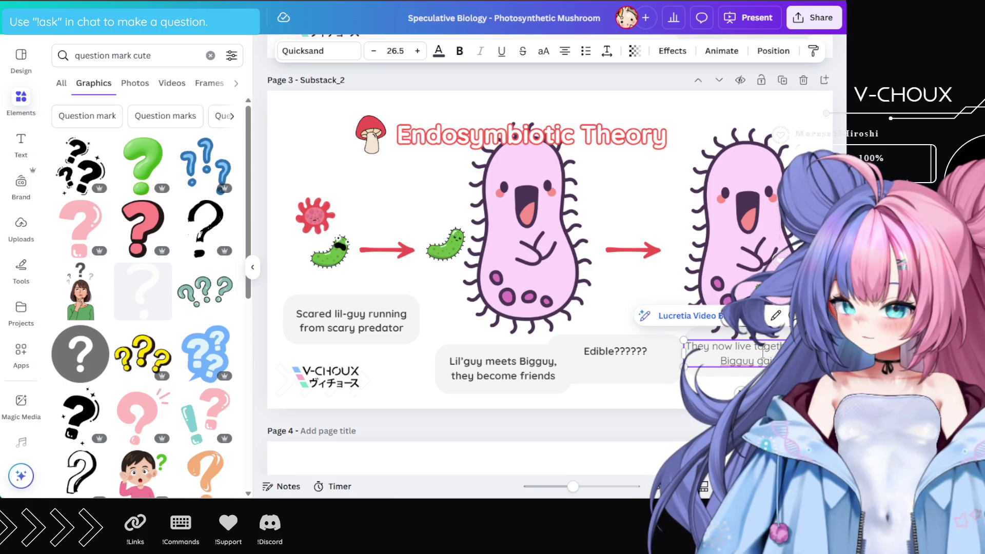
type("e")
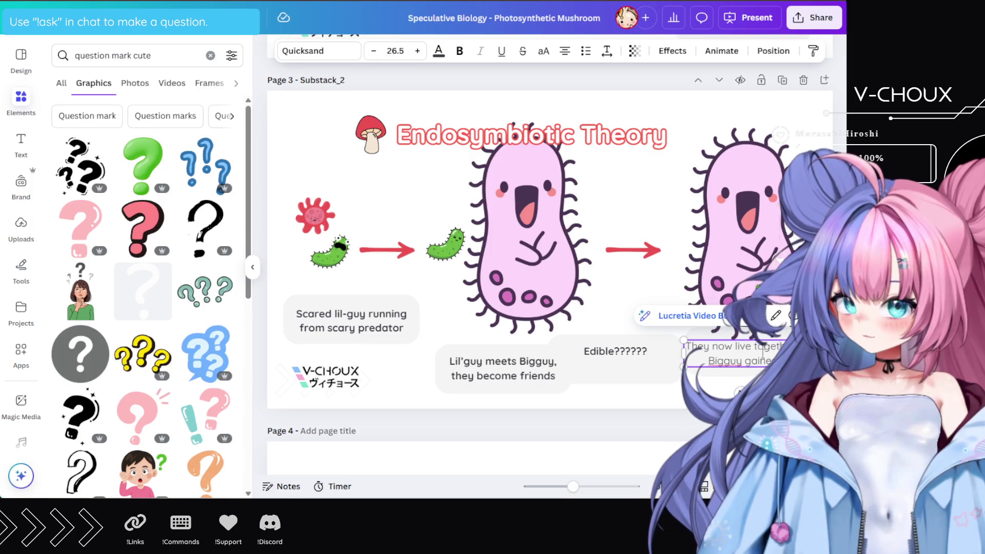
type("d")
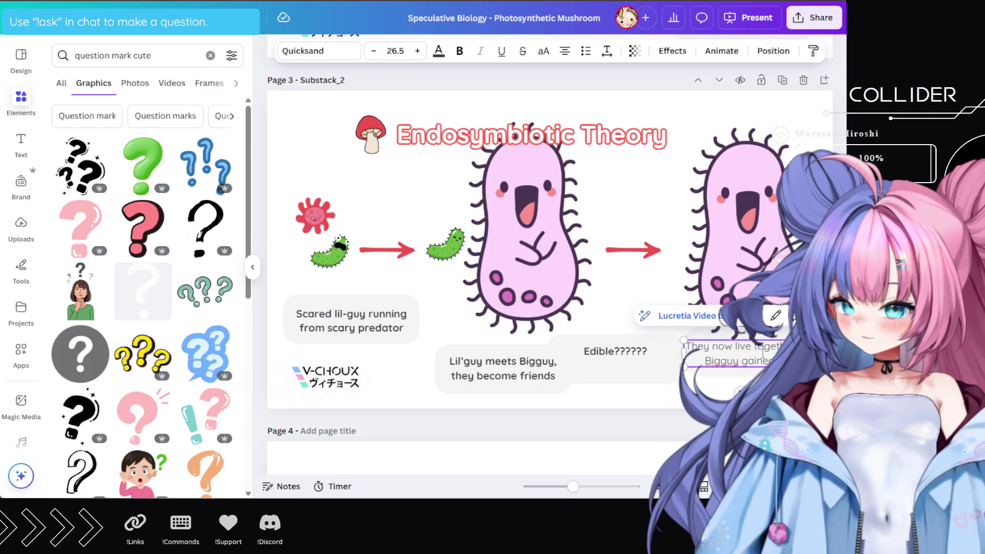
type(" P")
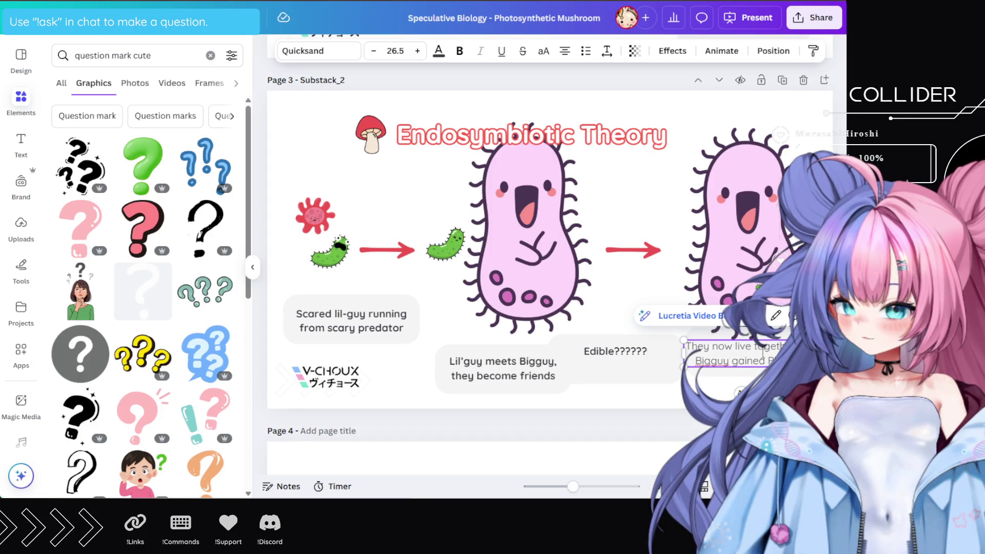
type("tosinth")
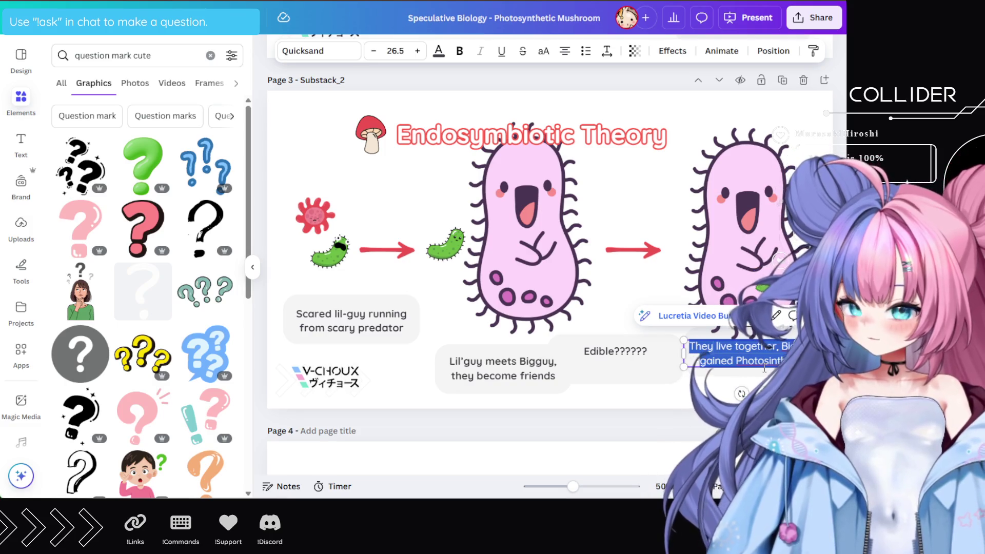
key("ctrl+b")
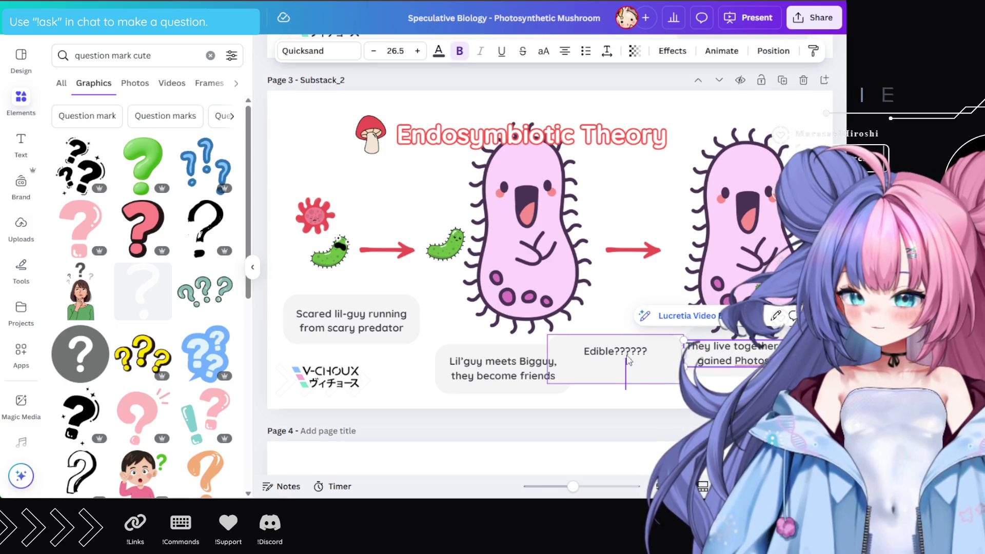
Select the 'Edible??????' speech bubble group and delete it
left_click(627, 346)
key("Delete")
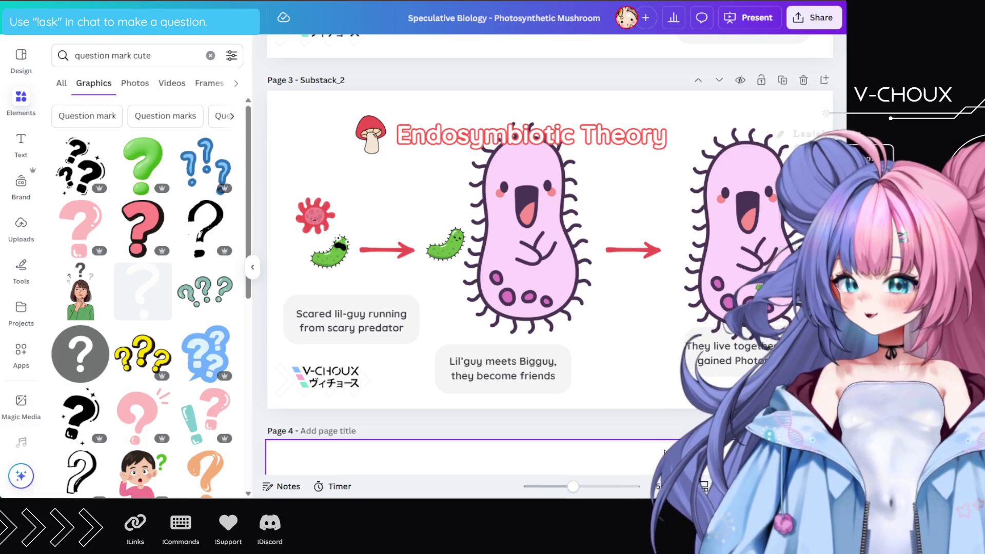
Nudge the 'Lil'guy meets Bigguy' caption, second red arrow and large pink bacterium slightly right
mouse_move(491, 371)
left_mouse_down()
mouse_move(524, 372)
mouse_move(516, 373)
left_mouse_up()
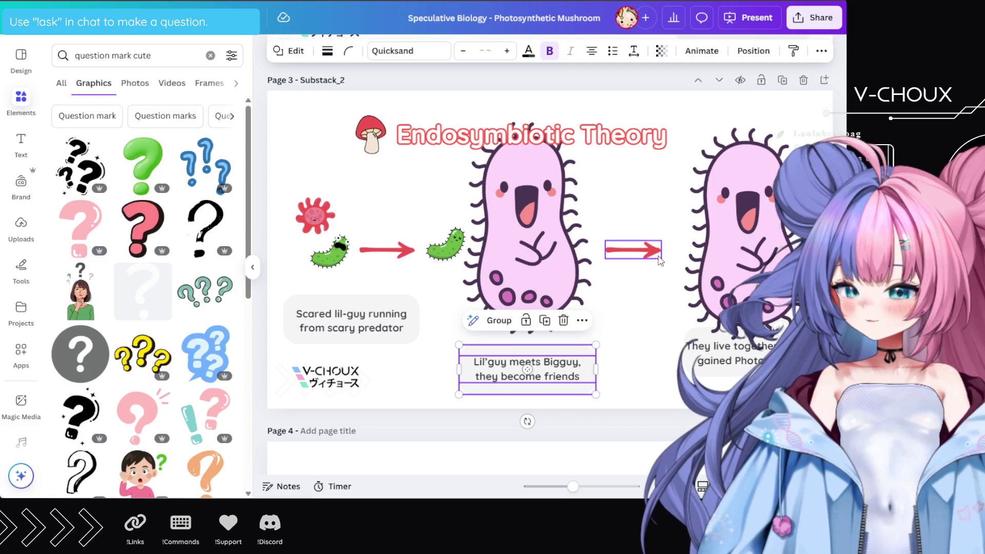
left_click_drag(661, 261, 673, 260)
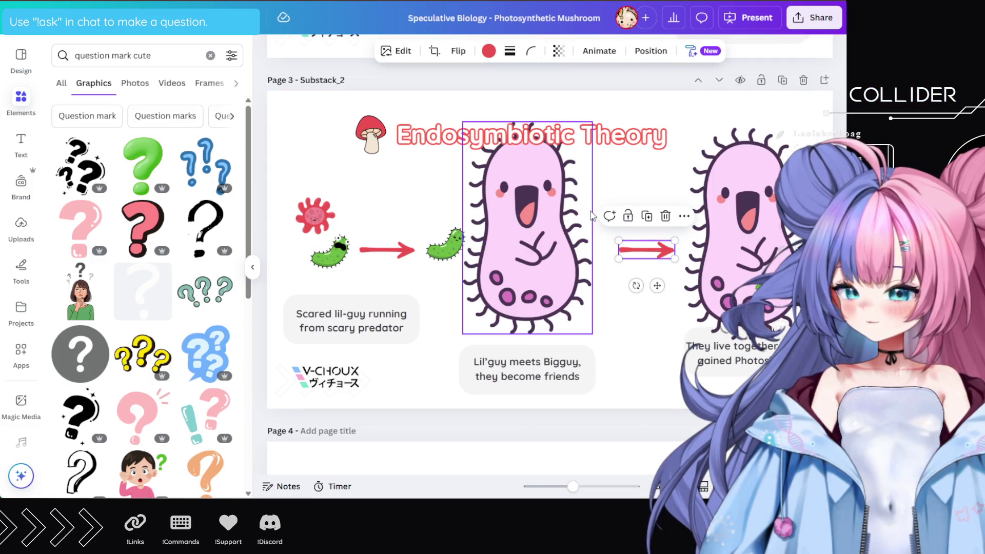
left_click_drag(510, 250, 521, 256)
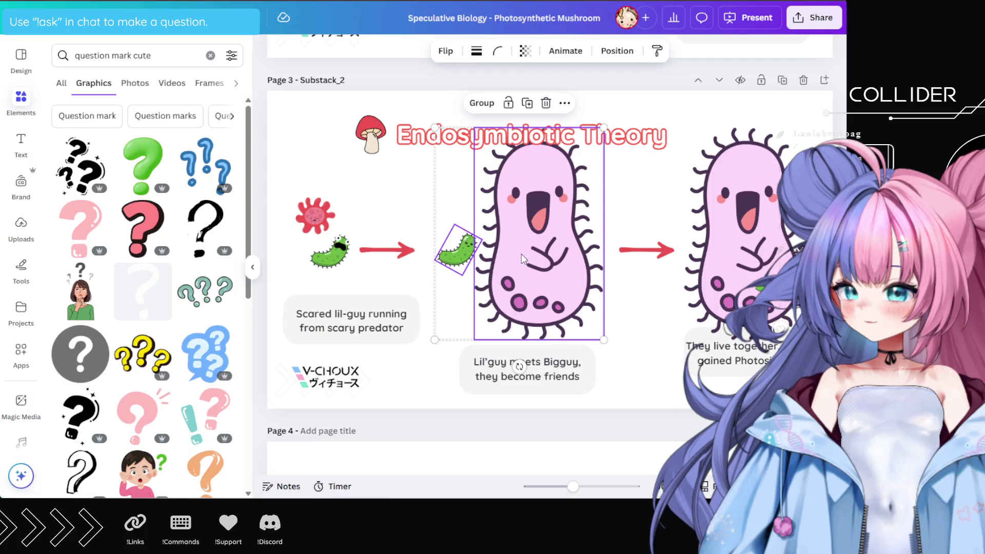
left_click(638, 372)
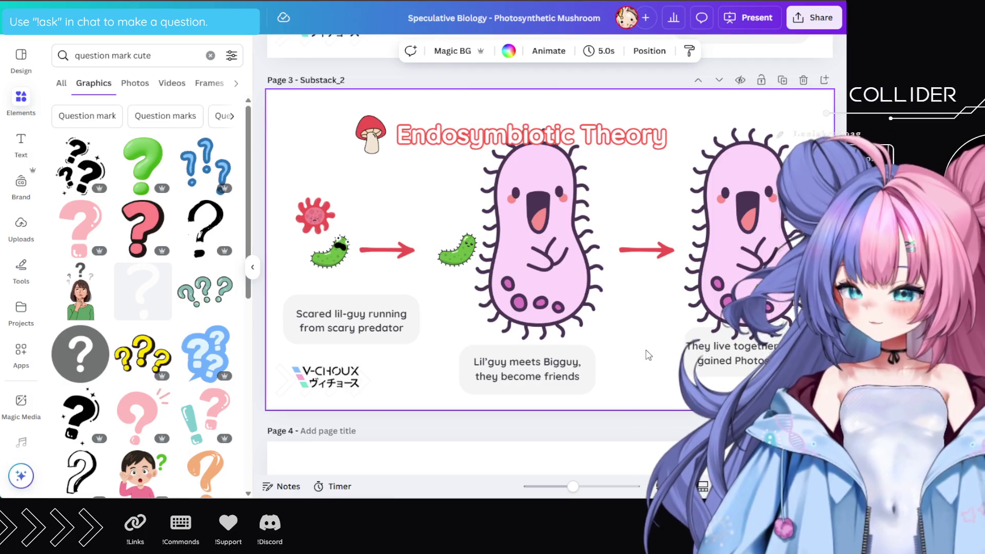
left_click(354, 319)
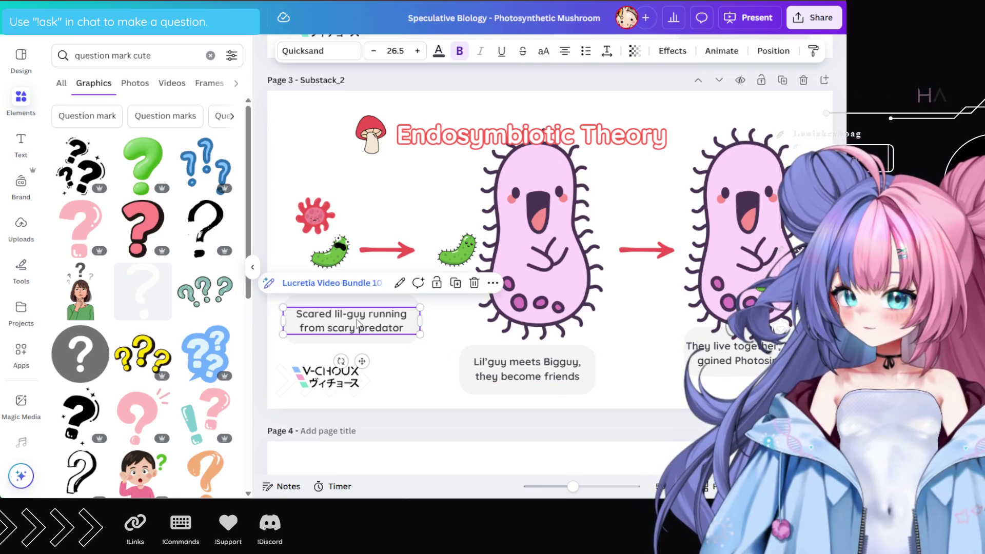
Change the first caption to 'Scared Lil'guy running from scary predator', then open a new browser tab
left_click(347, 315)
key("BackSpace")
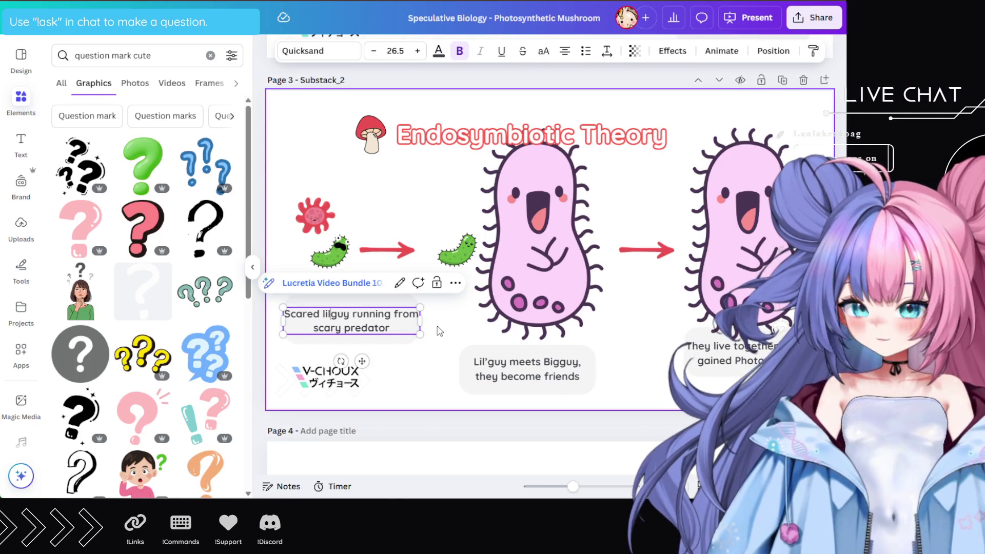
type("'")
key("Left")
key("BackSpace")
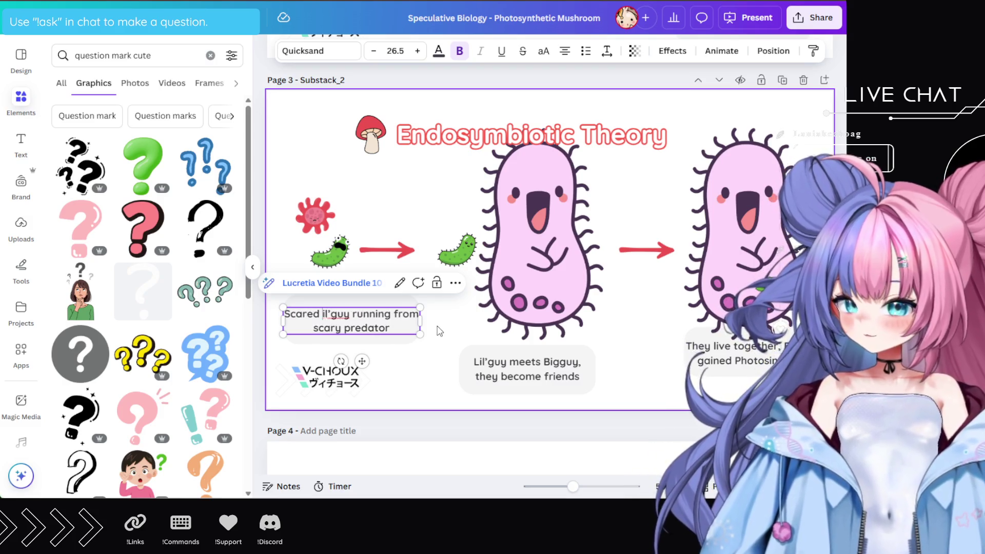
type("L")
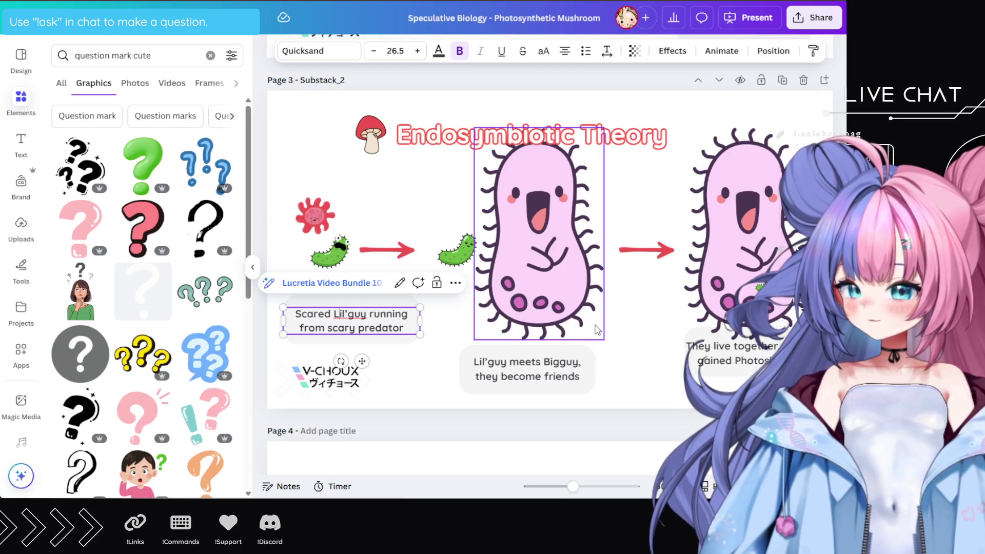
key("Escape")
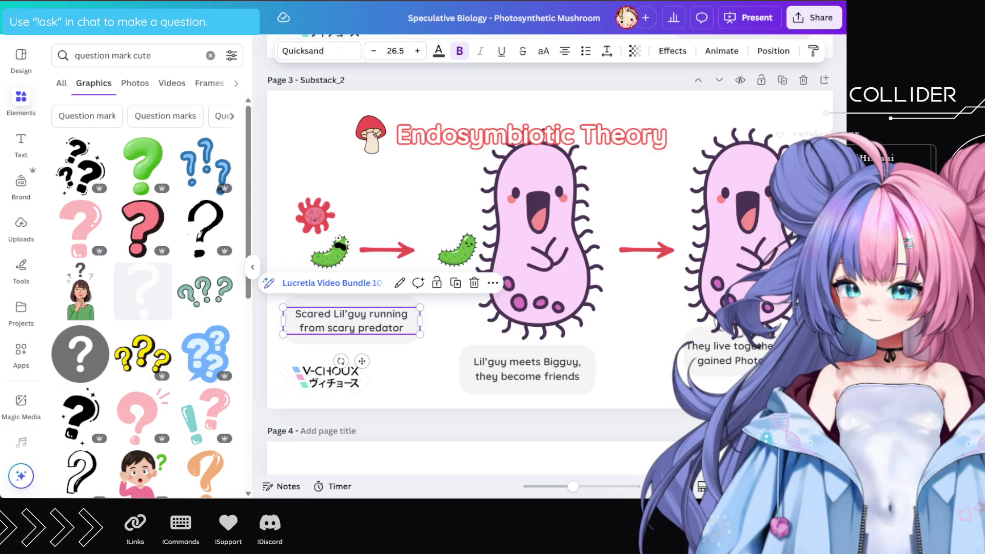
key("ctrl+t")
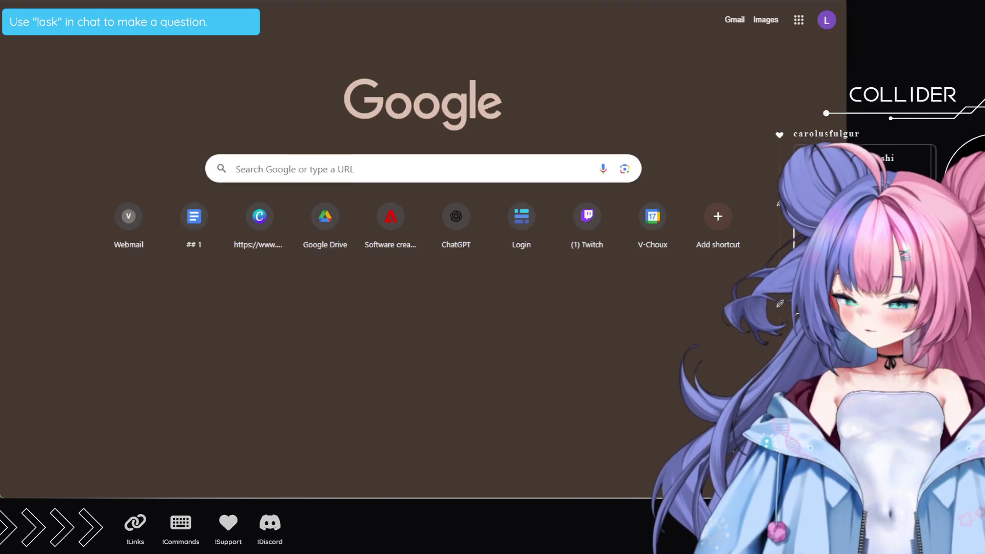
Type 'made in' in the new tab's address bar, then close the tab to return to Canva
type("made in")
key("ctrl+w")
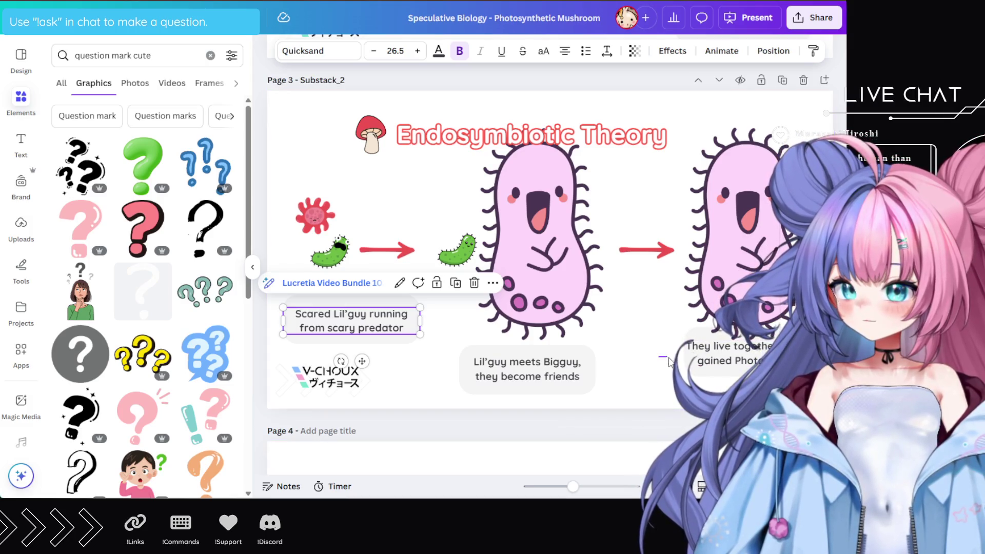
Move the third caption down beneath its illustration
left_click_drag(718, 352, 711, 365)
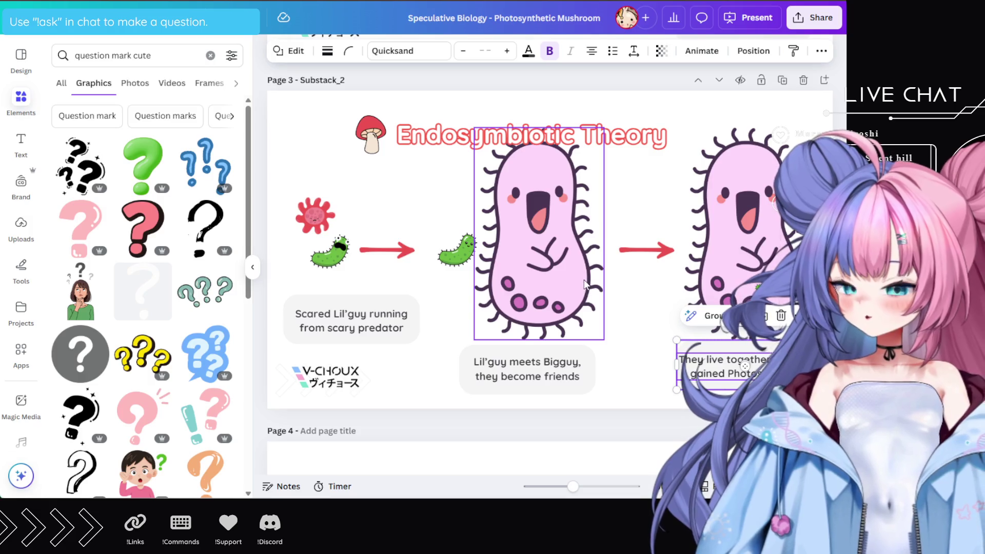
Restore the accidentally deleted Endosymbiotic Theory page and duplicate it
scroll(596, 286, "down", 5)
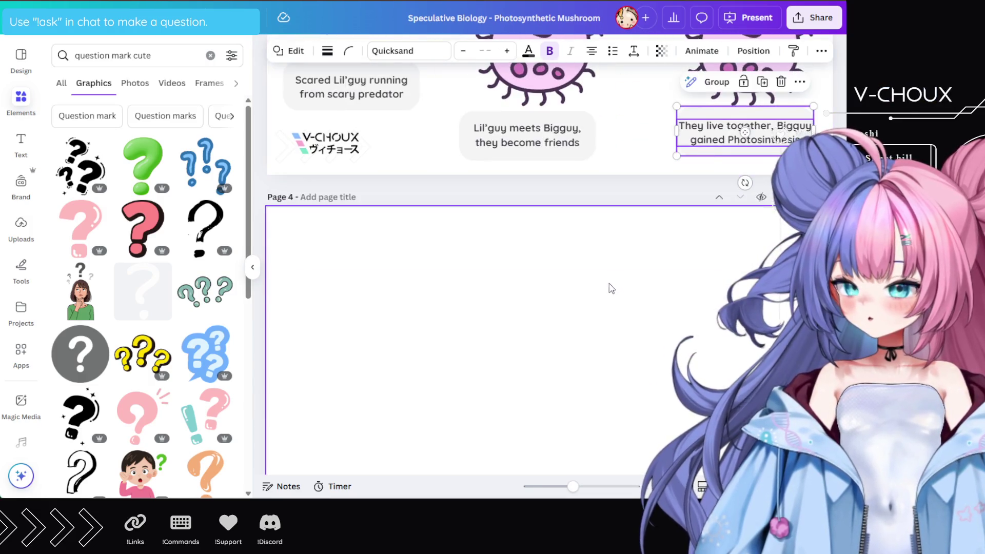
scroll(595, 261, "up", 8)
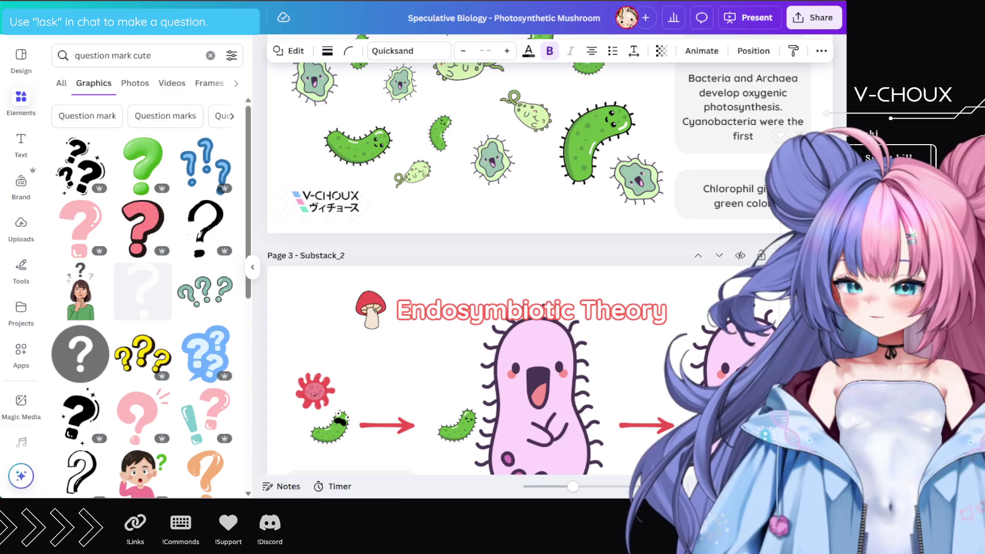
key("Delete")
scroll(616, 324, "down", 3)
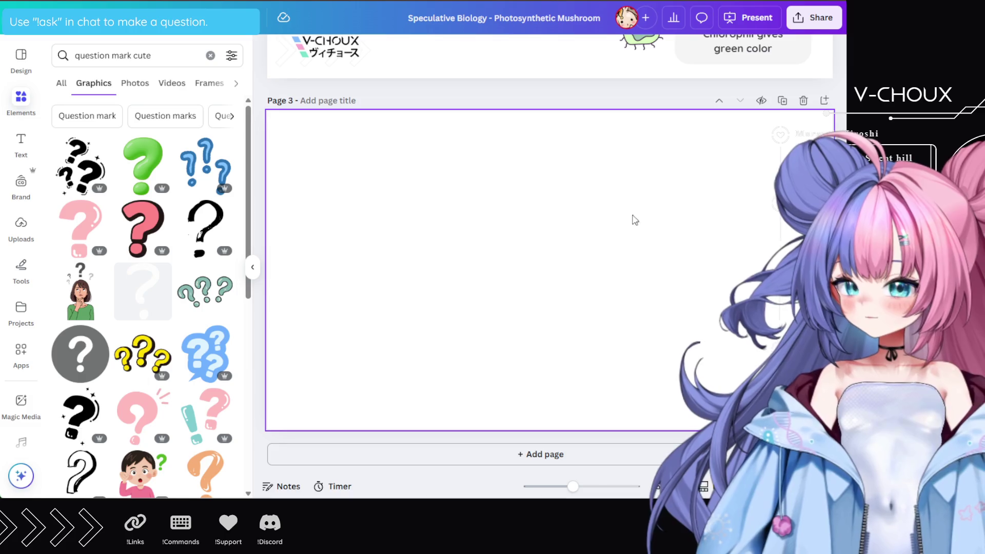
key("ctrl+z")
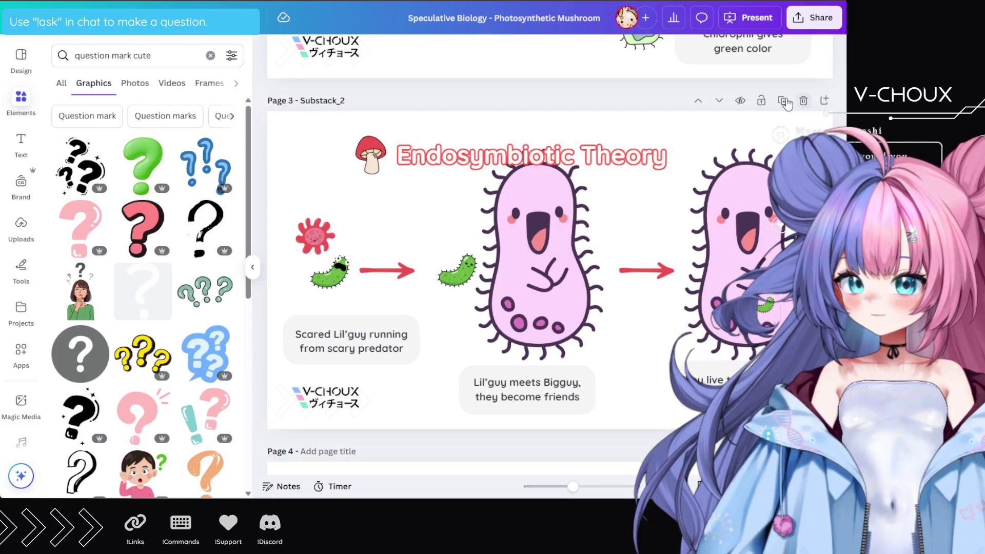
left_click(783, 101)
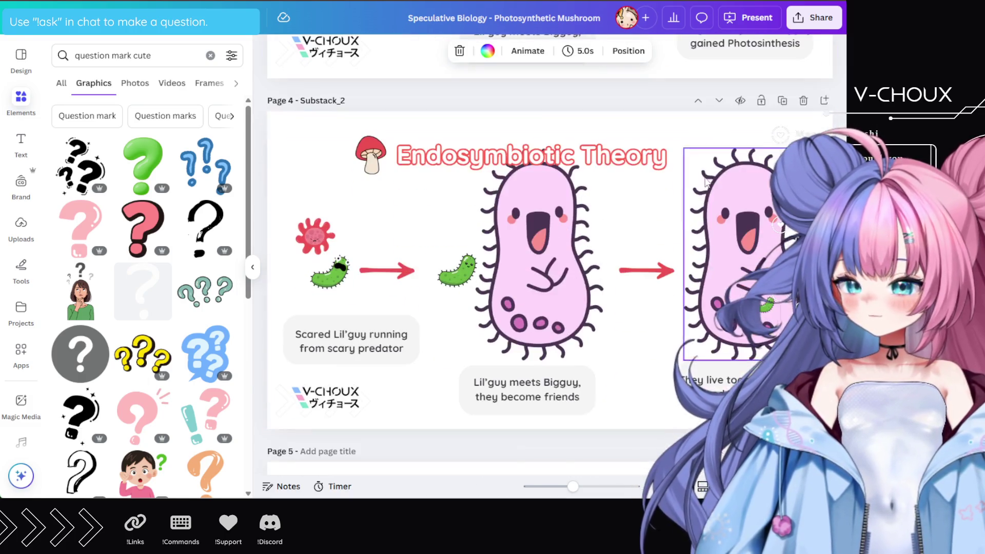
On the copy, delete both pink bacteria, the right red arrow, the green bacterium, its face doodle and the pink virus
left_click(552, 238)
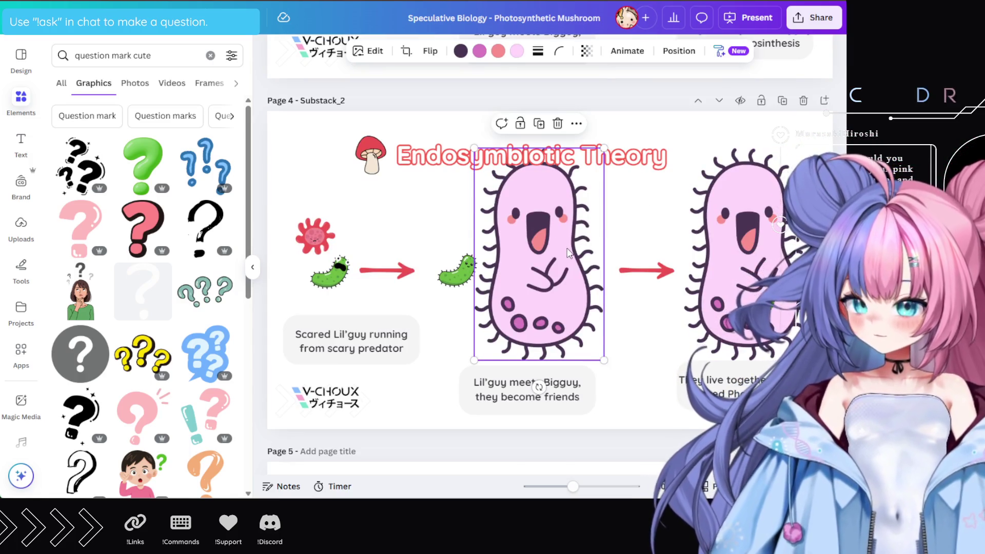
key("Delete")
left_click(728, 241)
key("Delete")
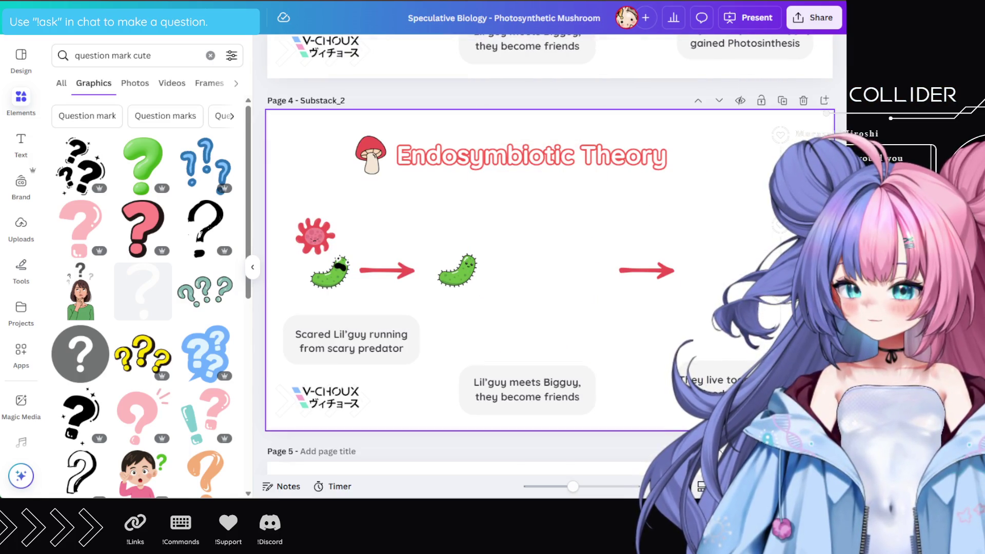
left_click(646, 270)
key("Delete")
left_click(330, 274)
key("Delete")
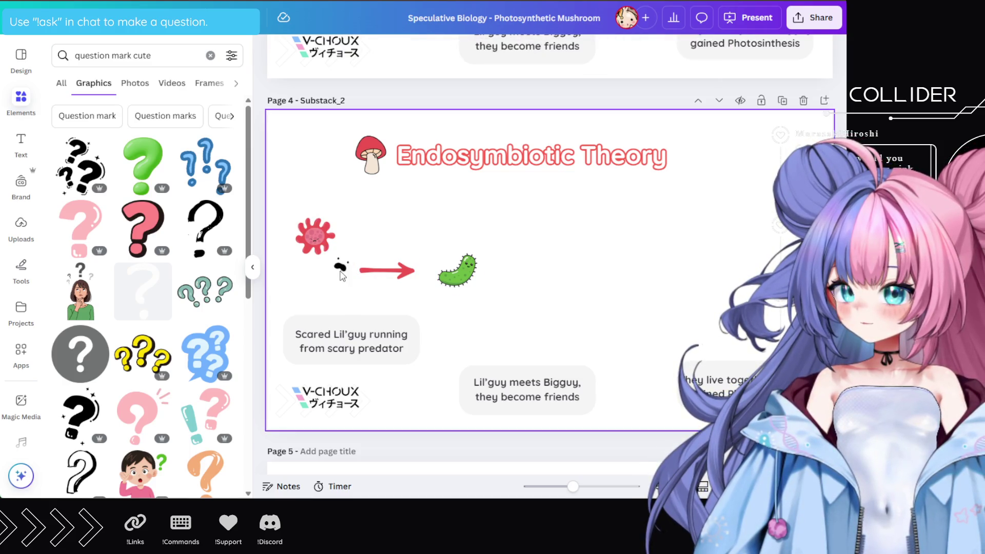
left_click(341, 268)
key("Delete")
left_click(318, 239)
key("Delete")
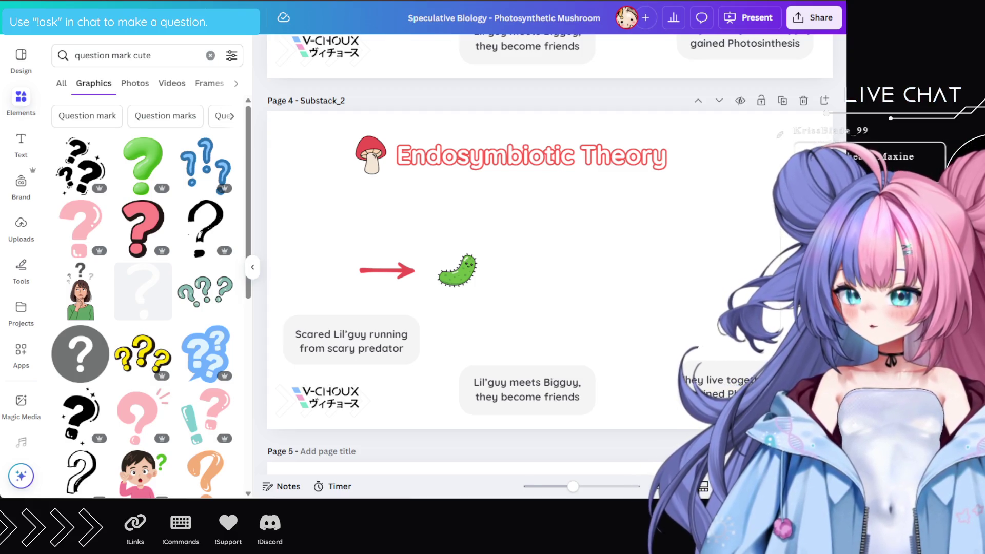
Scroll through the pages and select the previous text in the Elements search box
scroll(671, 264, "up", 5)
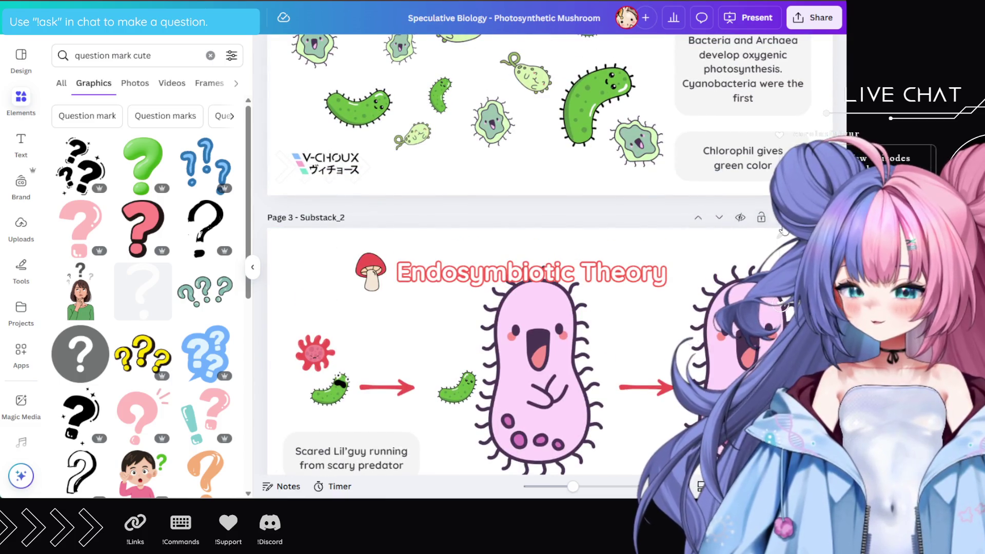
scroll(782, 230, "down", 8)
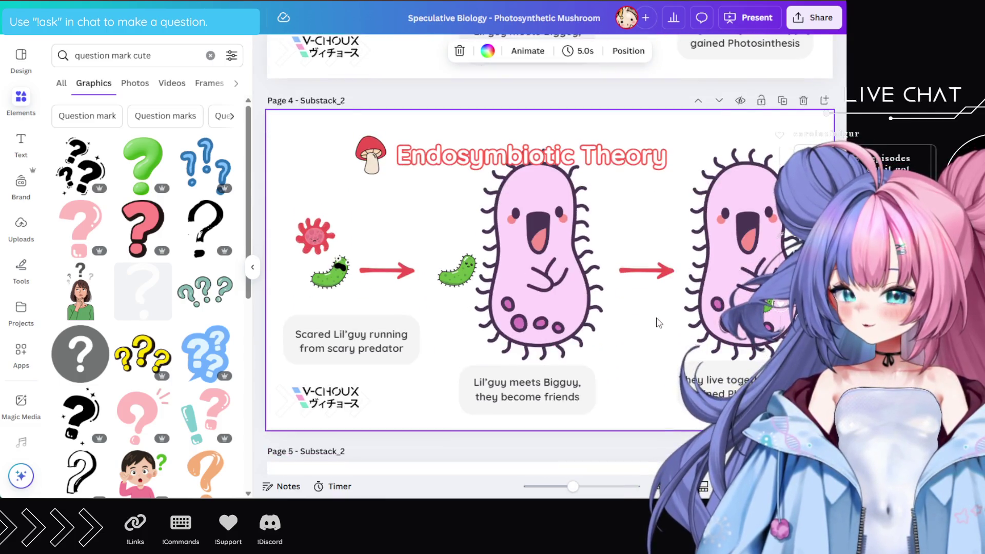
scroll(659, 323, "down", 1)
left_click(136, 53)
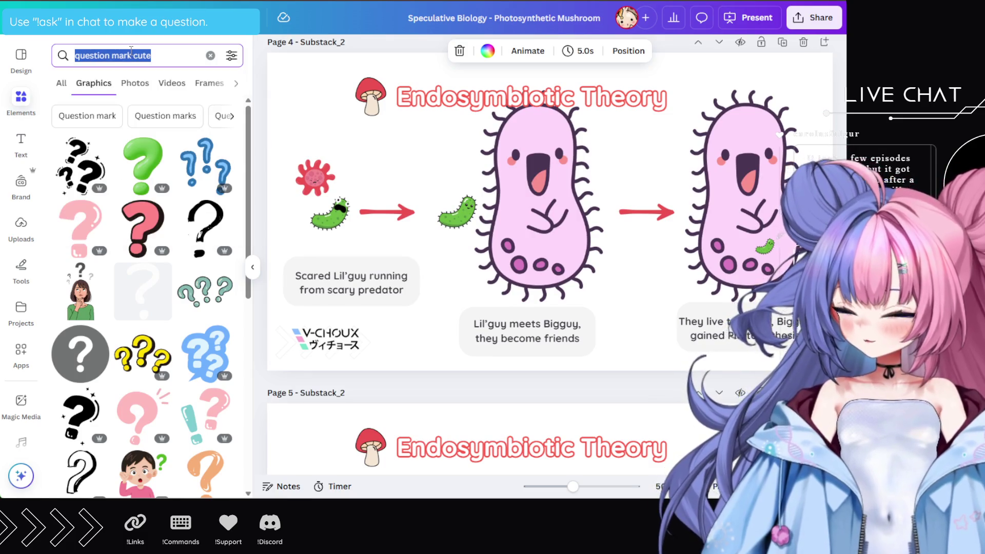
Search Elements for 'mustache', add a black mustache and shrink it to a small size
type("musta")
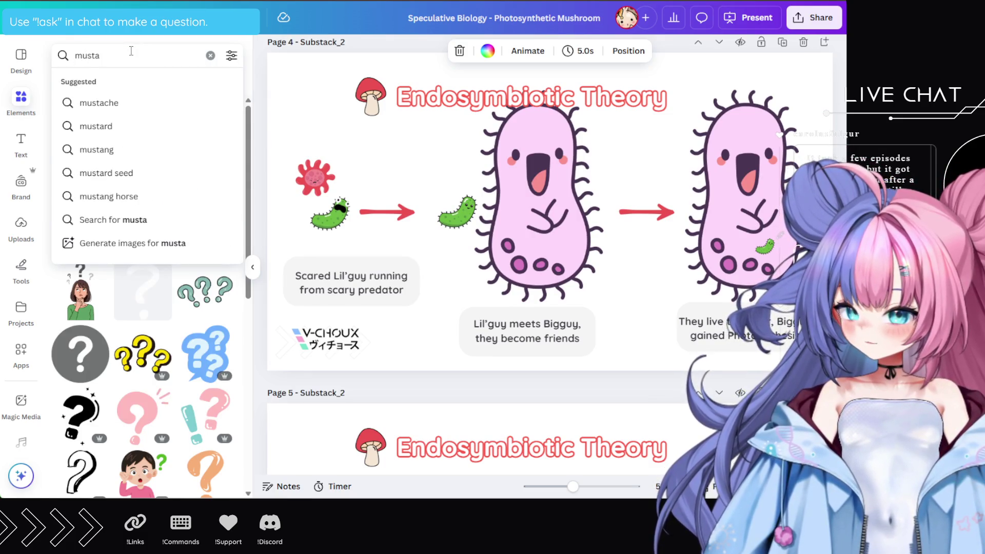
type("che")
key("Return")
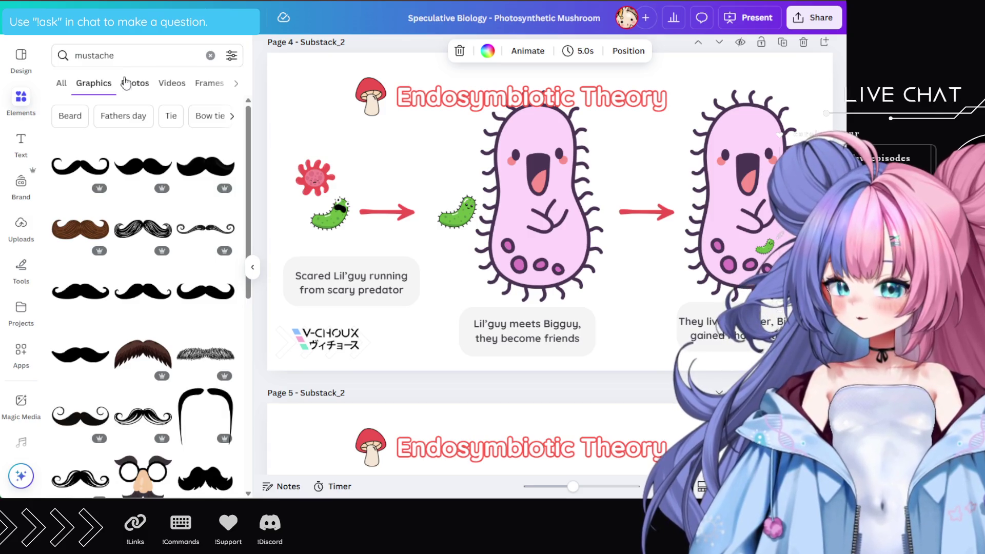
left_click(222, 177)
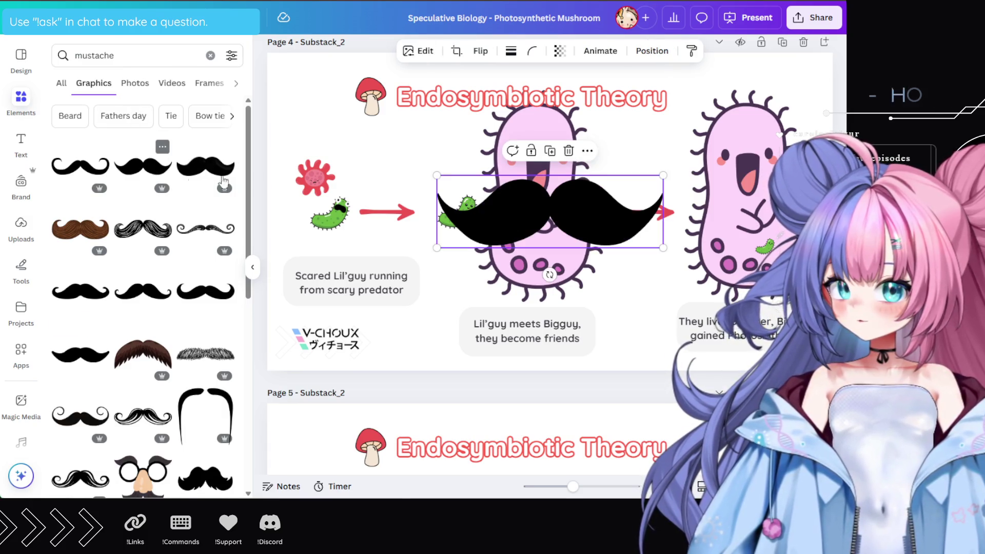
mouse_move(660, 178)
left_mouse_down()
mouse_move(481, 234)
mouse_move(538, 155)
mouse_move(749, 157)
left_mouse_up()
key("Delete")
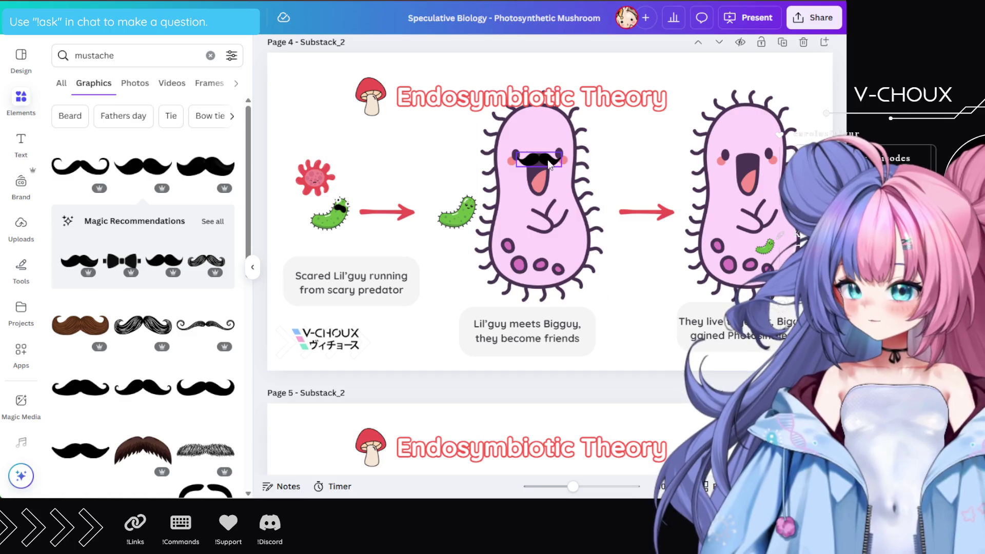
Recolour Bigguy's mustache with the bacterium's dark purple outline using the eyedropper
left_click(539, 159)
left_click(488, 52)
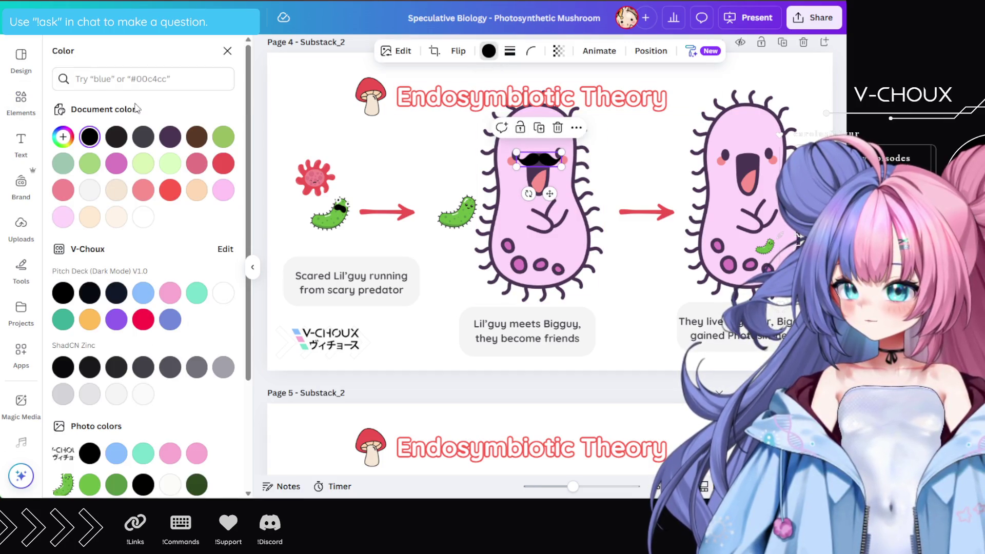
left_click(63, 137)
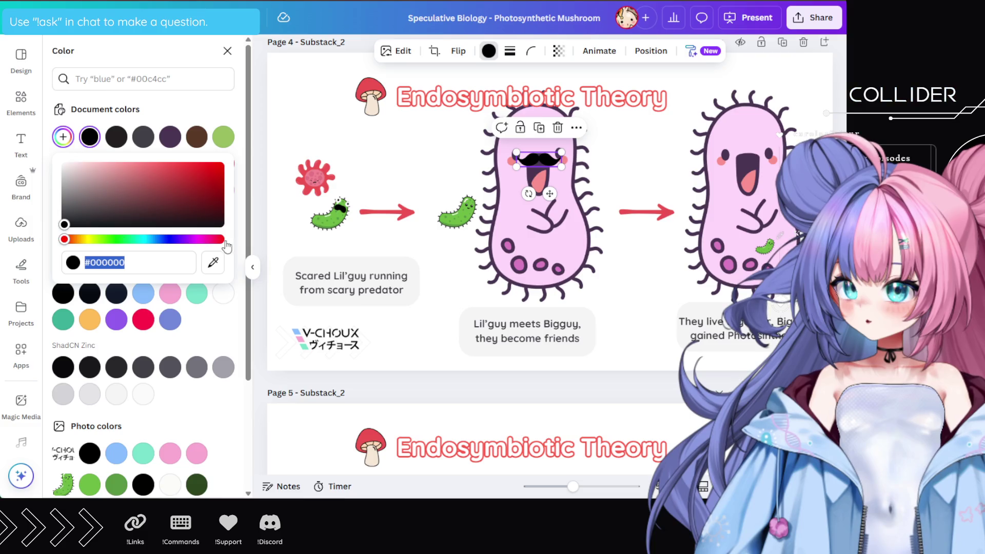
left_click(213, 262)
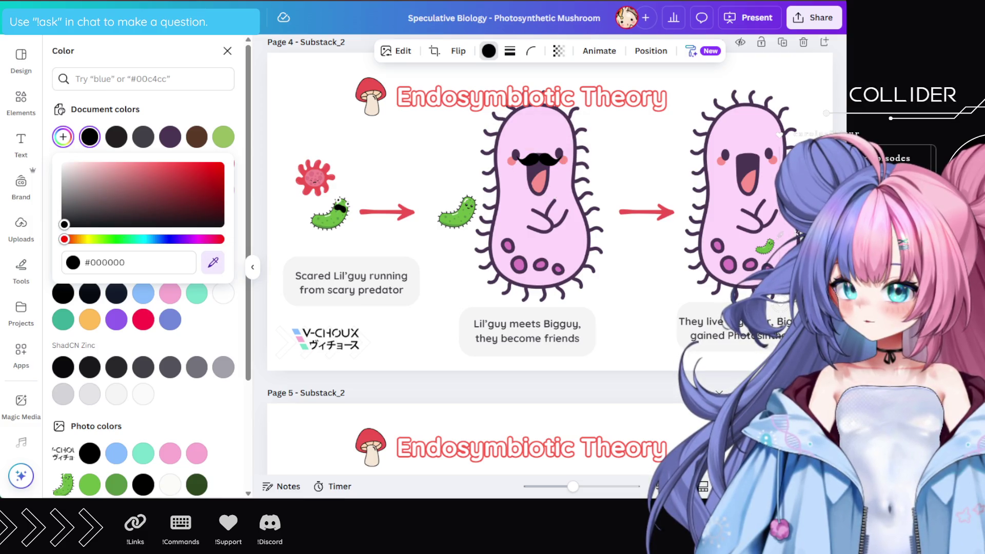
left_click(493, 206)
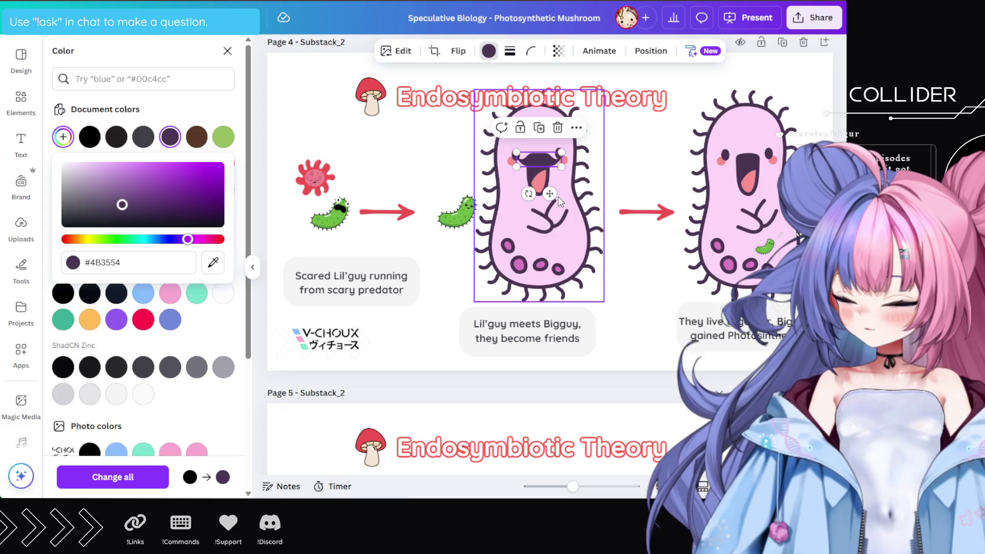
left_click(634, 158)
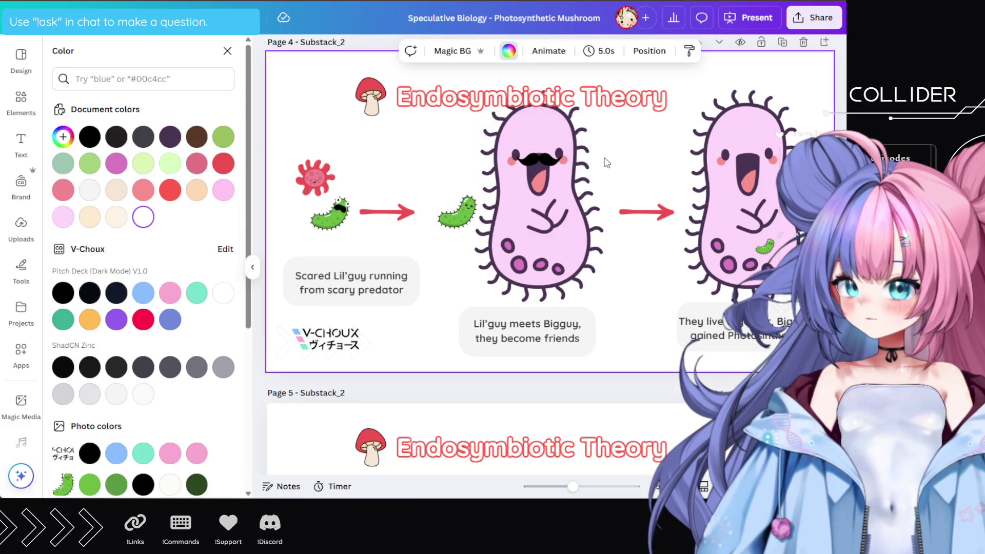
Nudge the mustache into place on Bigguy and duplicate it onto the right bacterium
left_click(536, 158)
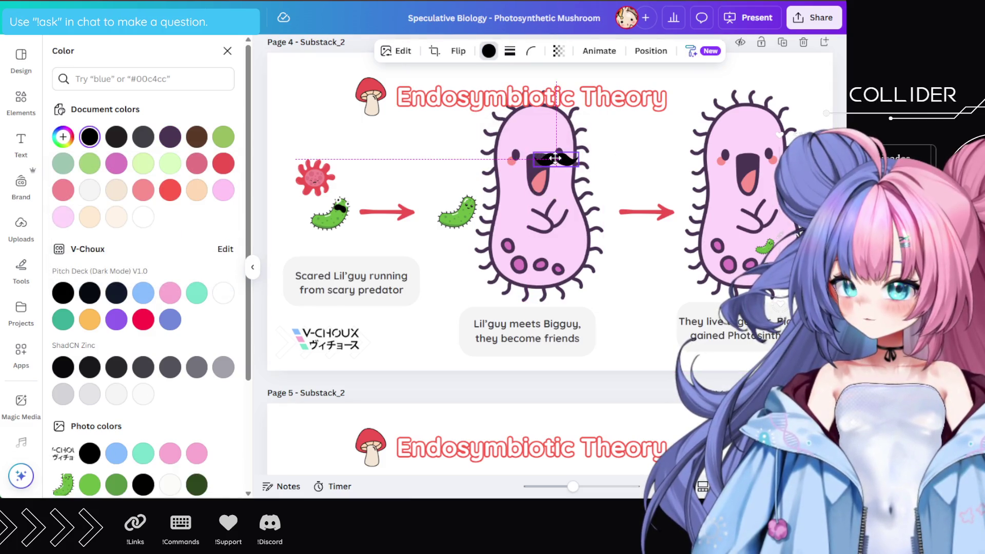
left_click_drag(541, 158, 750, 159)
key("ctrl+d")
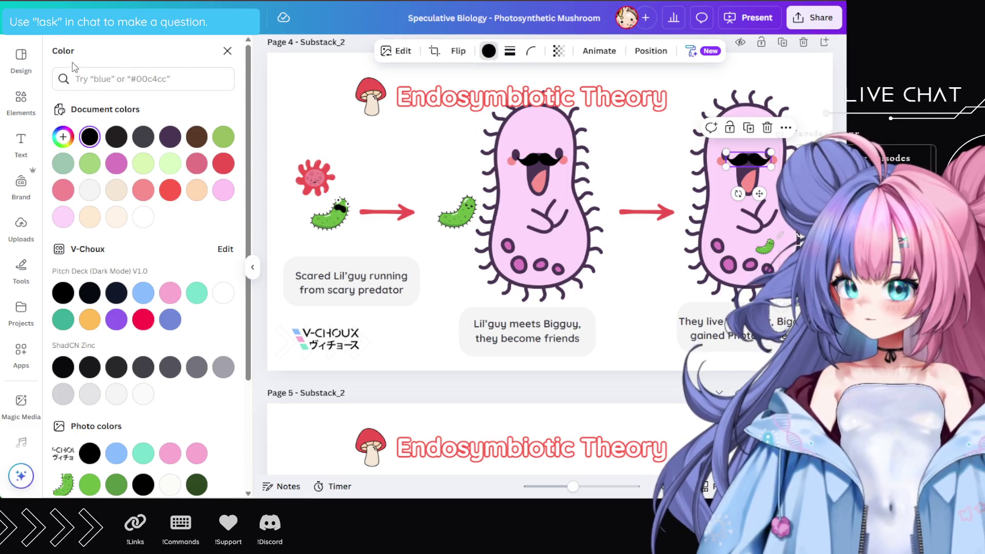
left_click(227, 51)
Search Elements for 'sombrero', add one, and shrink it to sit on Bigguy's head
double_click(128, 51)
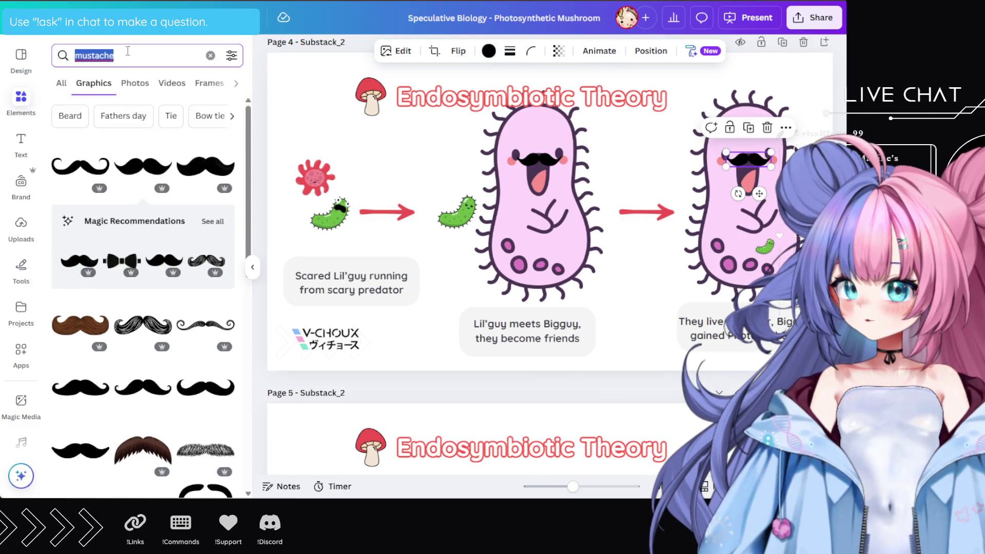
type("somb")
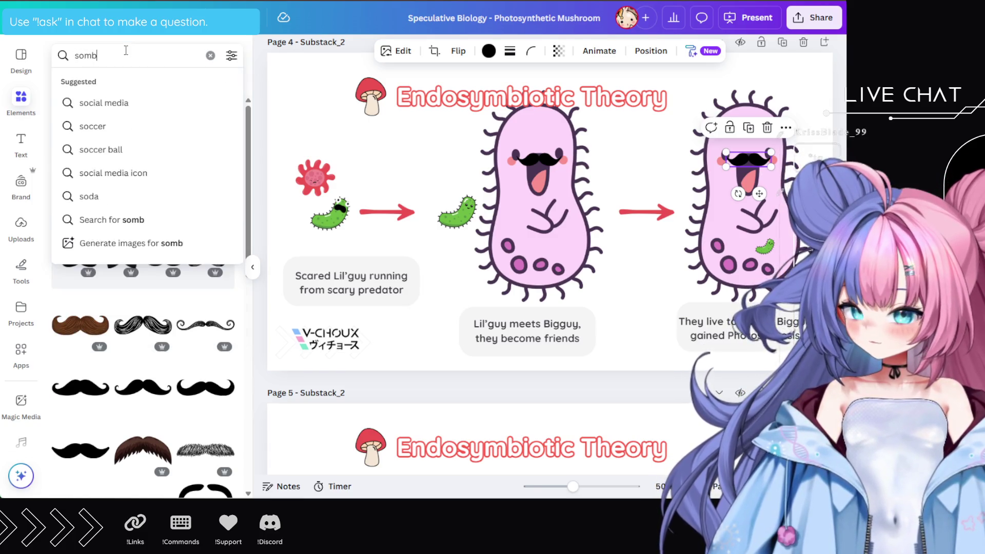
type("rero")
key("Return")
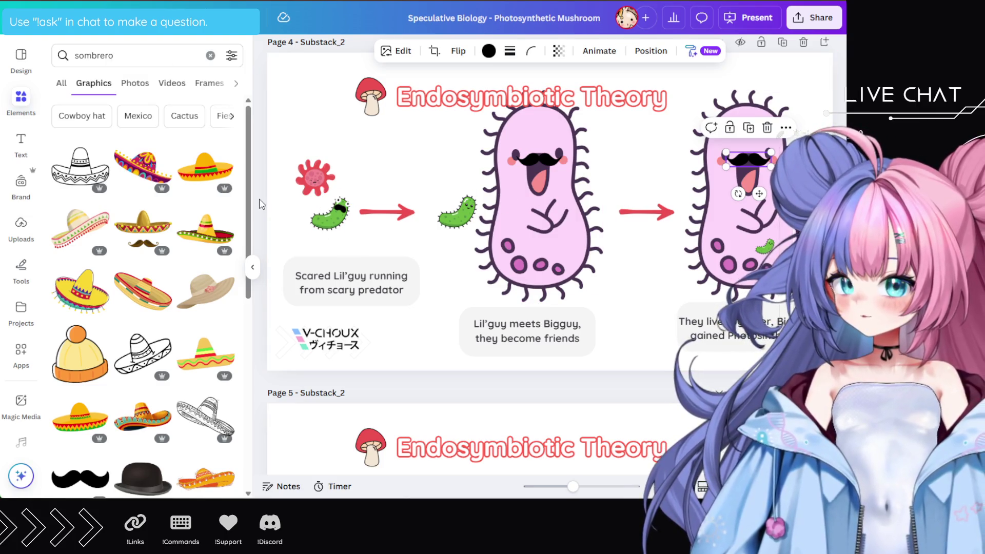
left_click(76, 233)
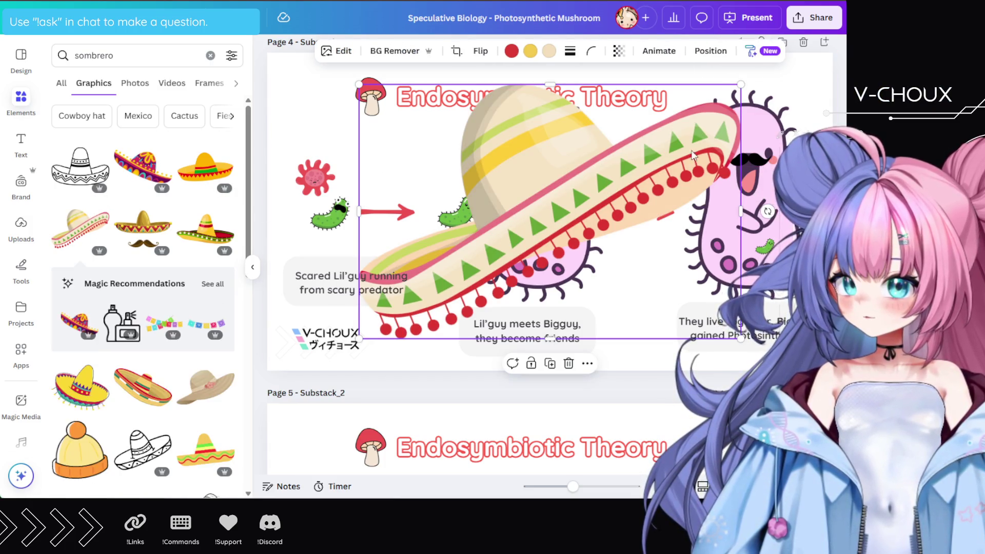
mouse_move(738, 88)
left_mouse_down()
mouse_move(569, 205)
mouse_move(497, 275)
mouse_move(465, 280)
left_mouse_up()
mouse_move(422, 302)
left_mouse_down()
mouse_move(529, 113)
mouse_move(523, 102)
mouse_move(525, 114)
mouse_move(721, 112)
left_mouse_up()
left_click(629, 166)
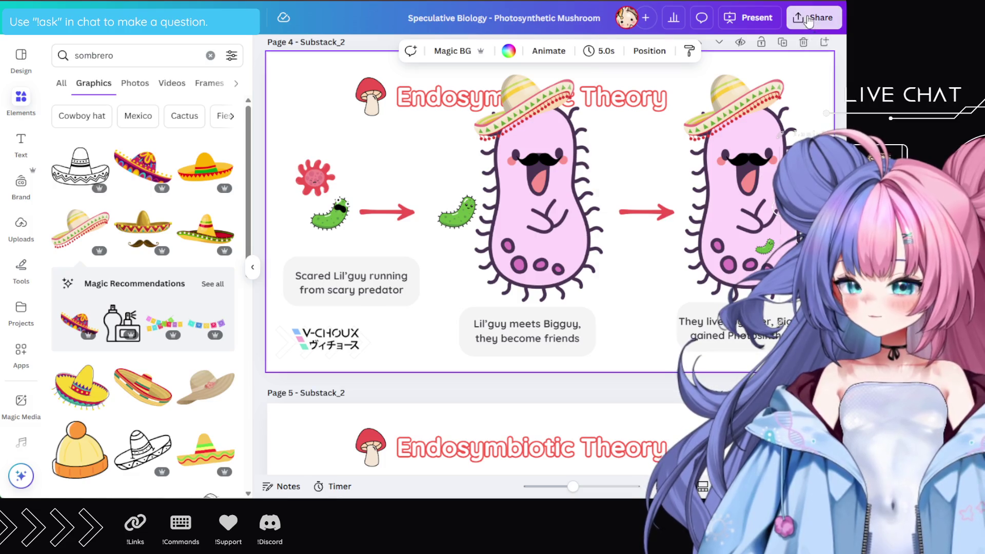
Download only the current page 4 as a PNG file
left_click(811, 17)
left_click(637, 266)
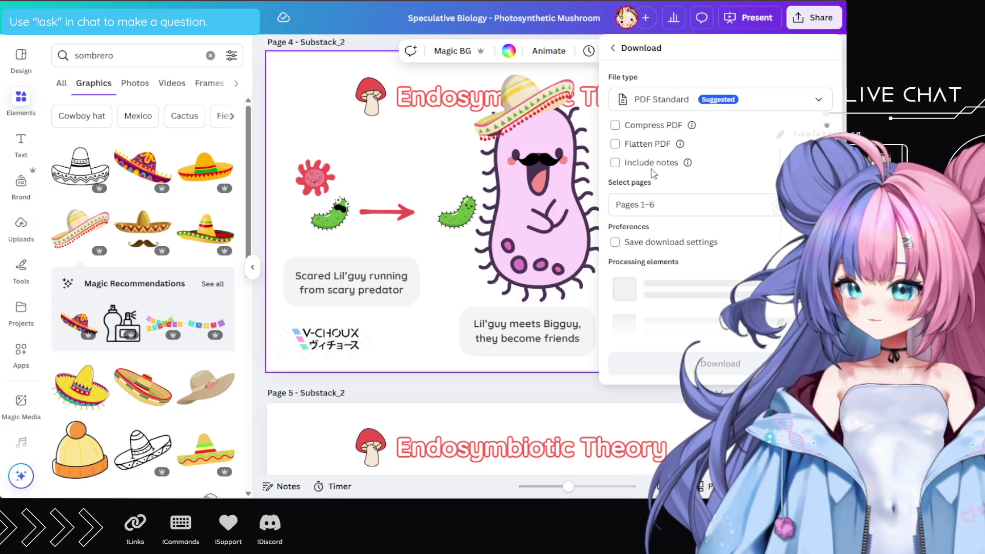
left_click(746, 100)
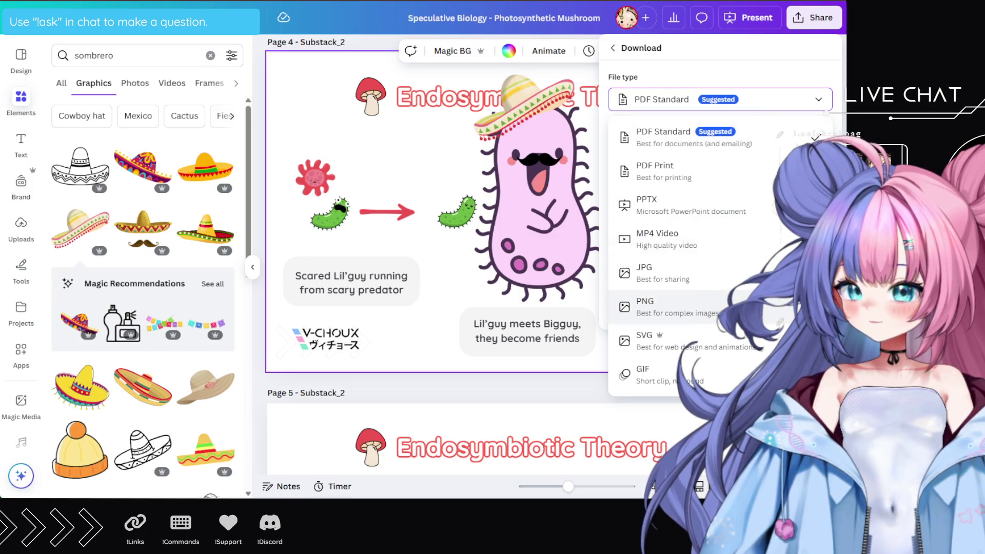
left_click(745, 305)
left_click(684, 259)
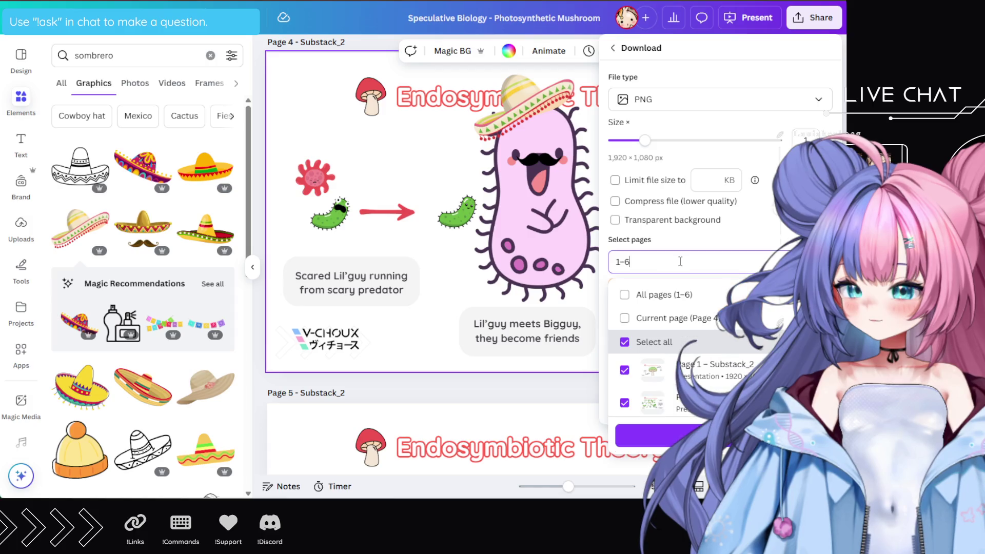
left_click(670, 318)
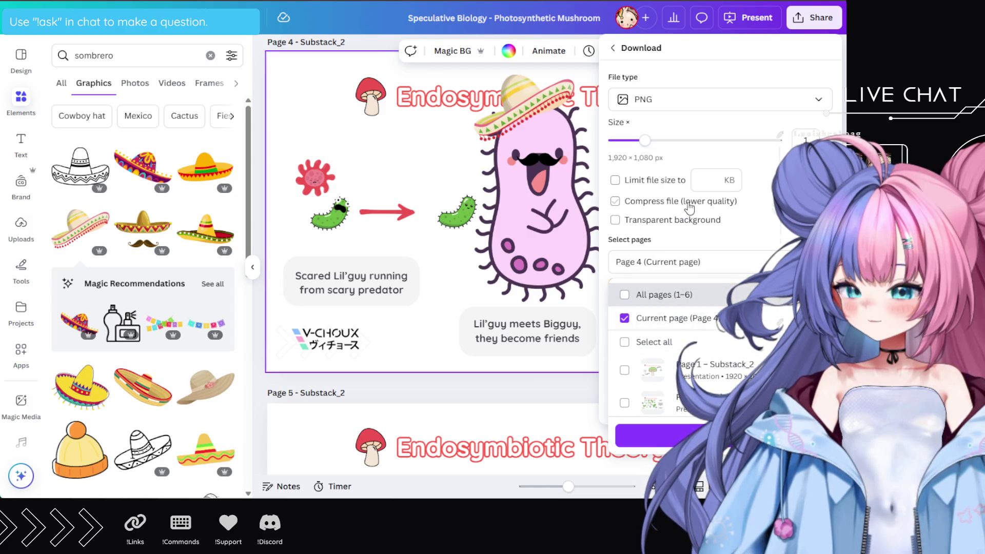
scroll(693, 400, "down", 1)
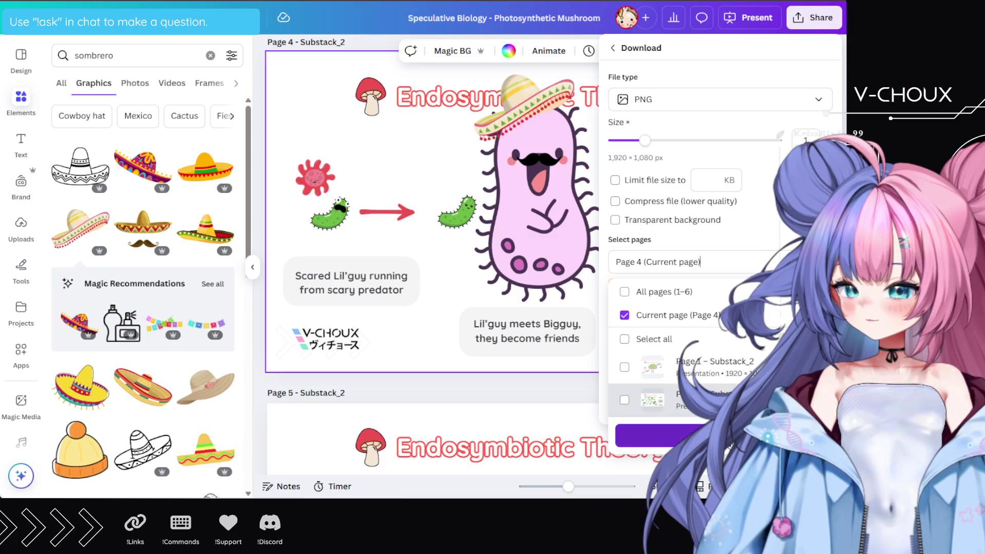
left_click(667, 435)
left_click(720, 363)
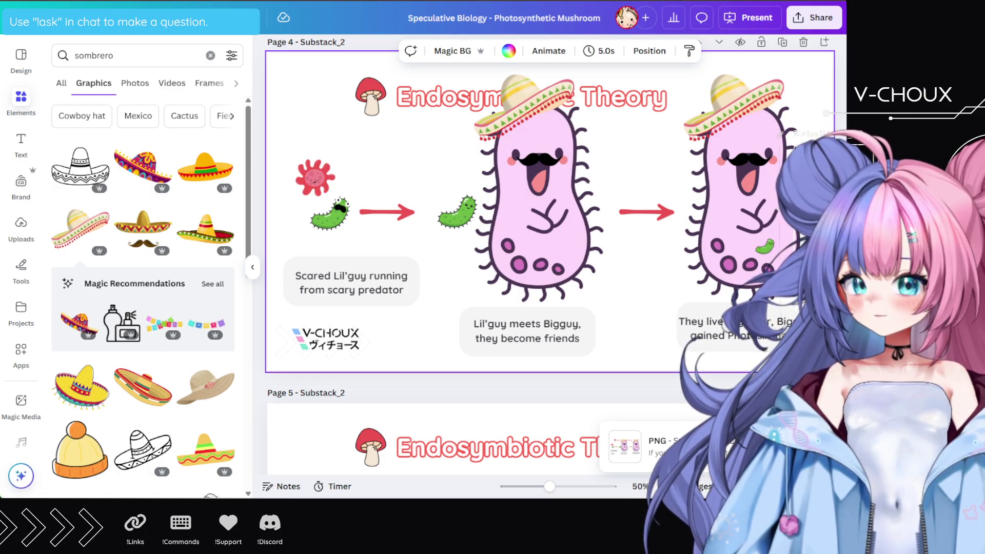
Retitle page 5 'What about Mushrooms?'
scroll(717, 241, "down", 2)
scroll(718, 241, "up", 3)
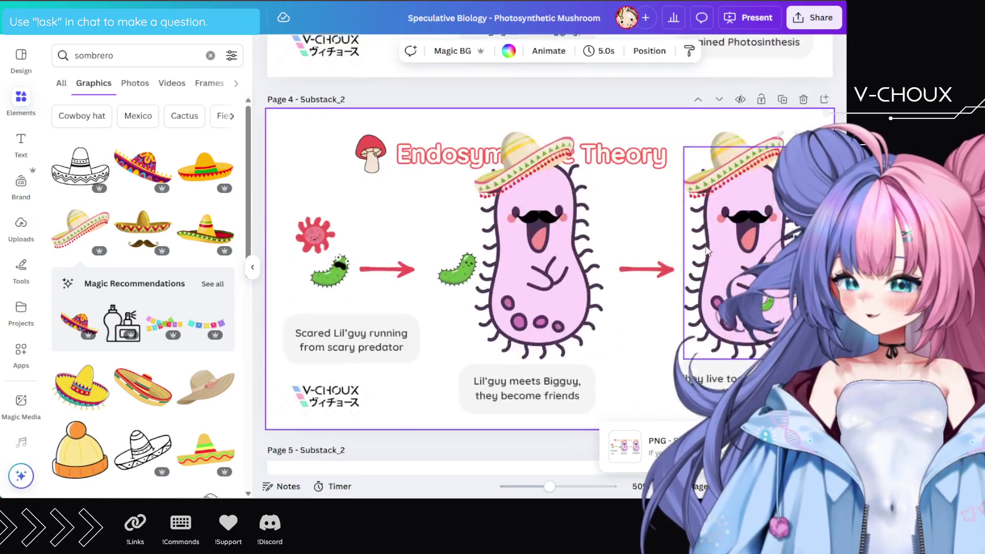
scroll(718, 241, "down", 3)
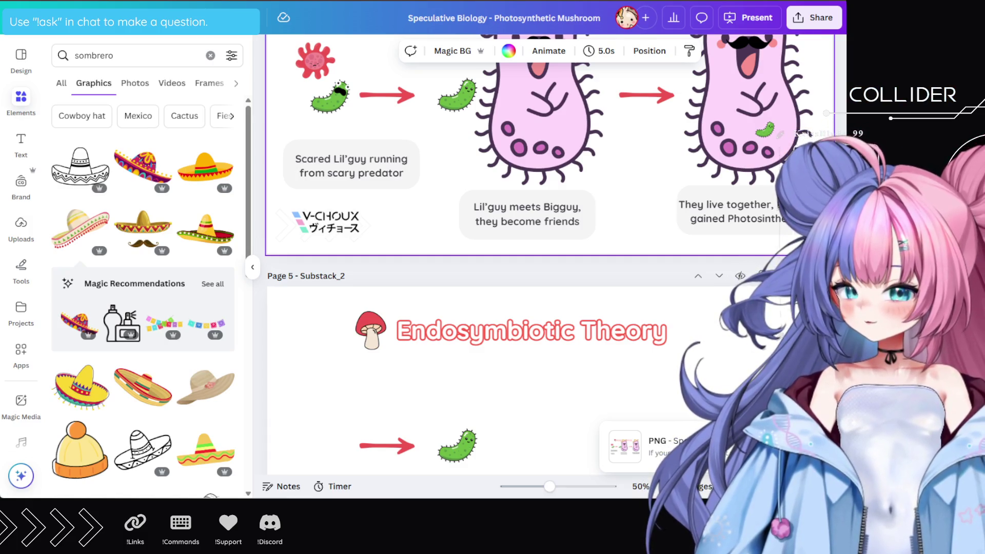
scroll(667, 325, "up", 1)
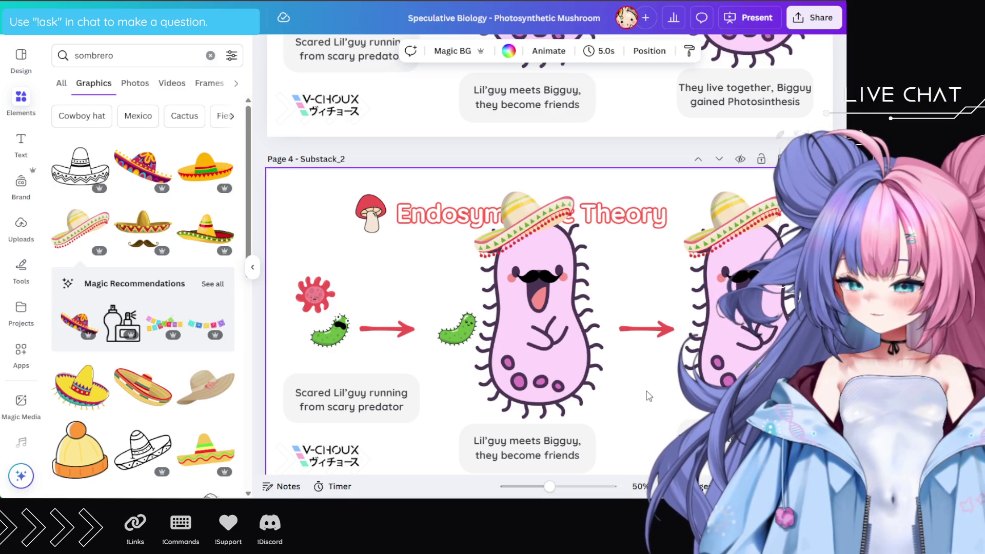
scroll(506, 116, "down", 8)
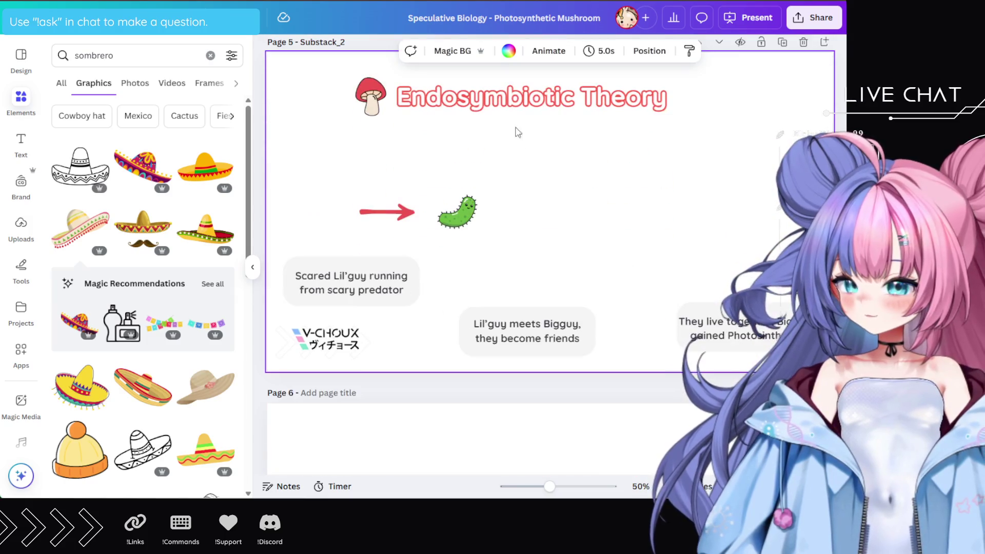
left_click(509, 100)
left_click(511, 98)
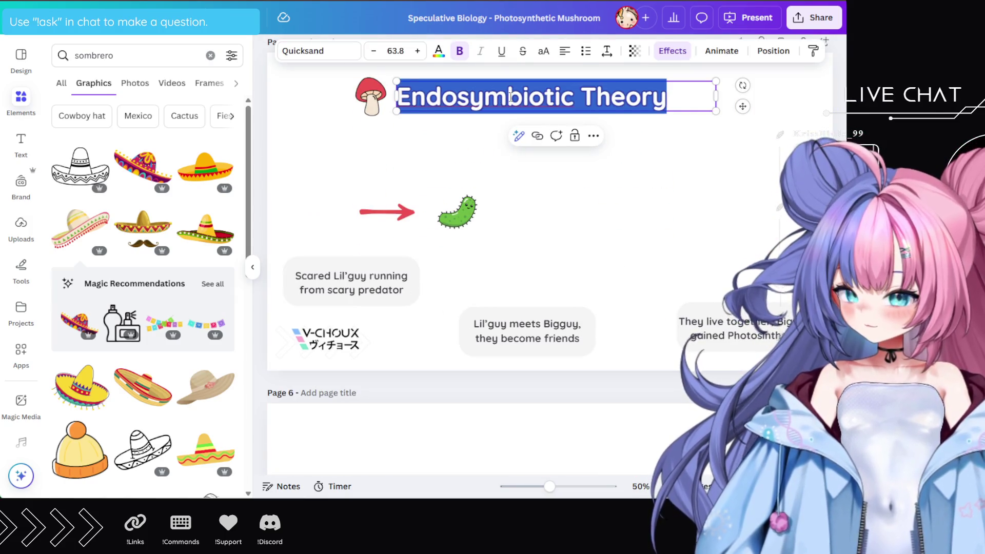
type("And Mushrooms?")
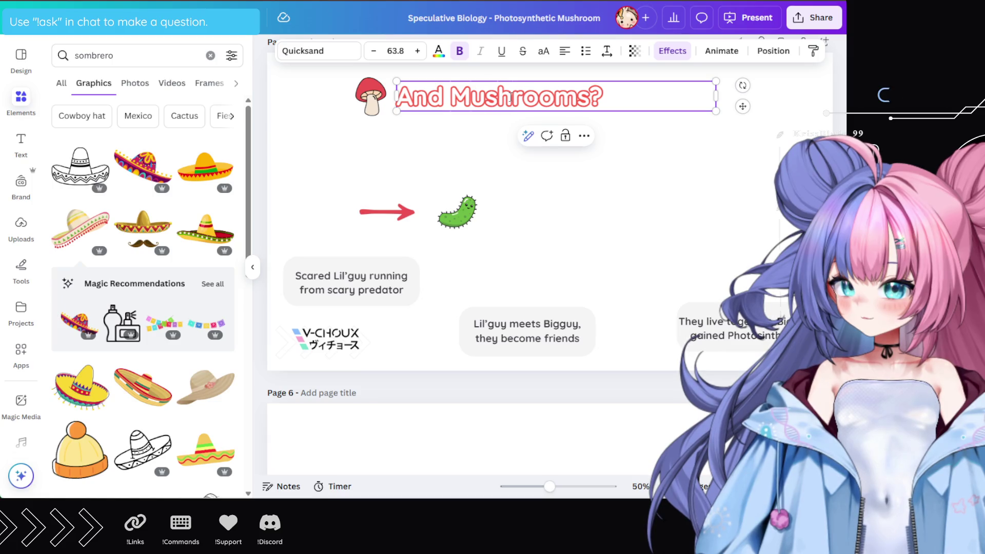
scroll(439, 157, "down", 1)
scroll(439, 156, "up", 3)
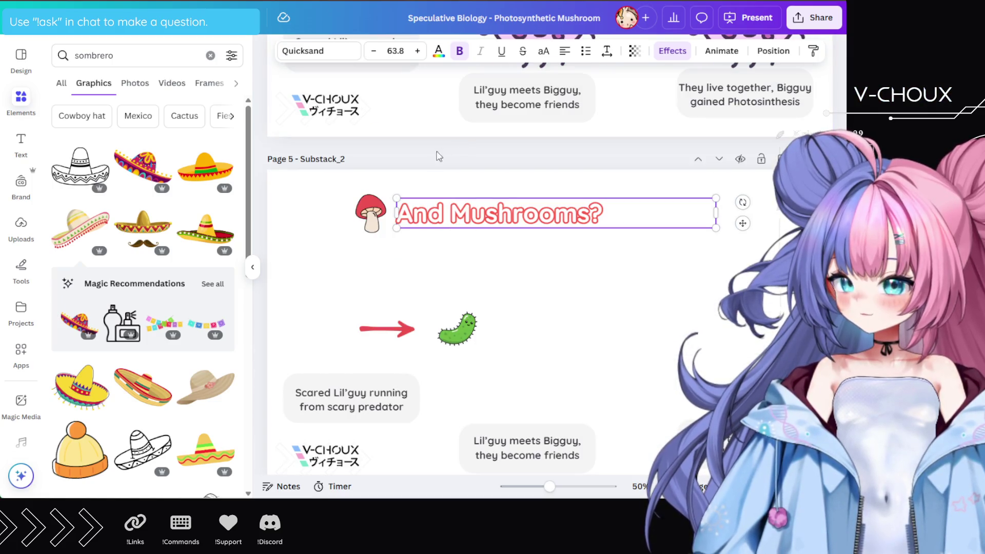
double_click(432, 205)
type("What ")
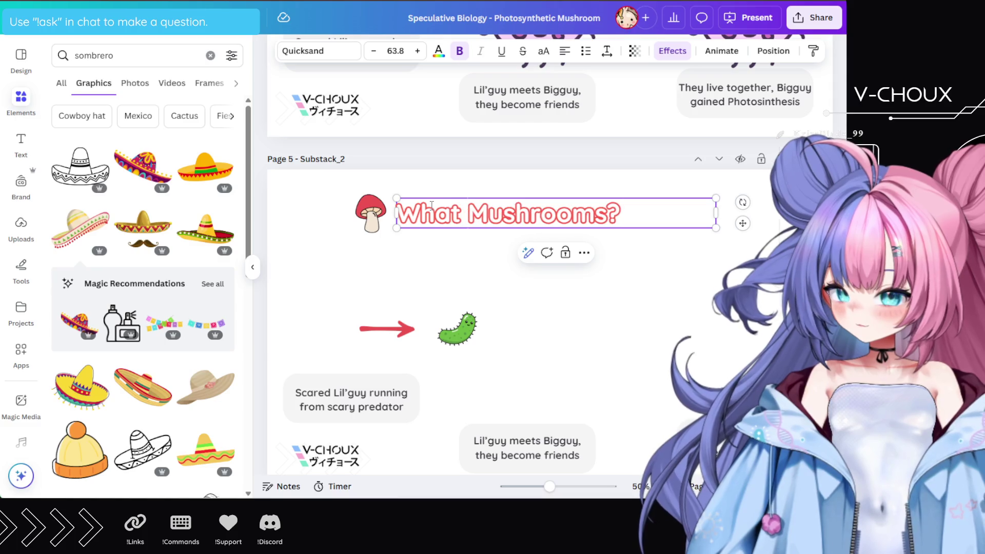
type("about")
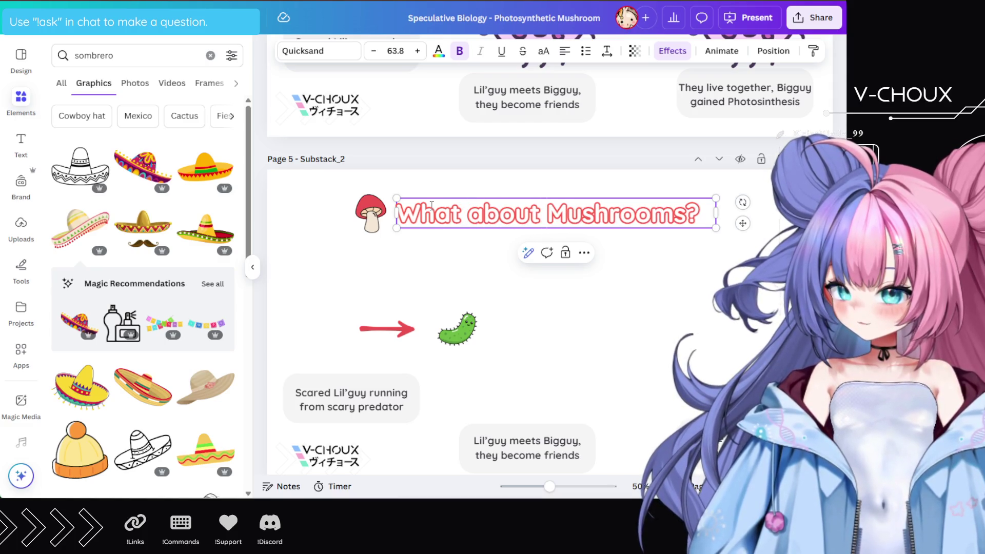
left_click(547, 346)
Delete the right-hand caption, the 'Lil'guy meets Bigguy' caption and the red arrow
scroll(551, 328, "down", 3)
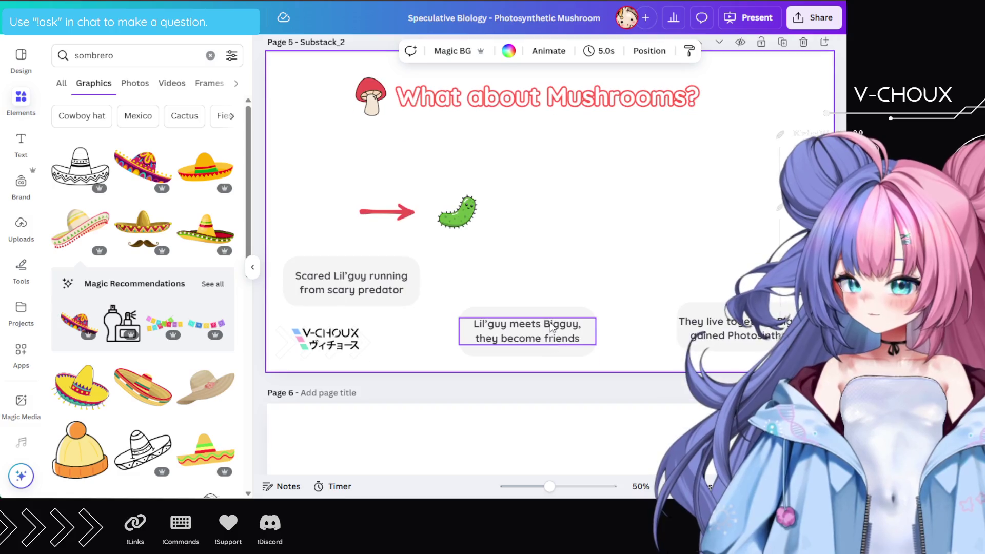
left_click_drag(655, 275, 762, 343)
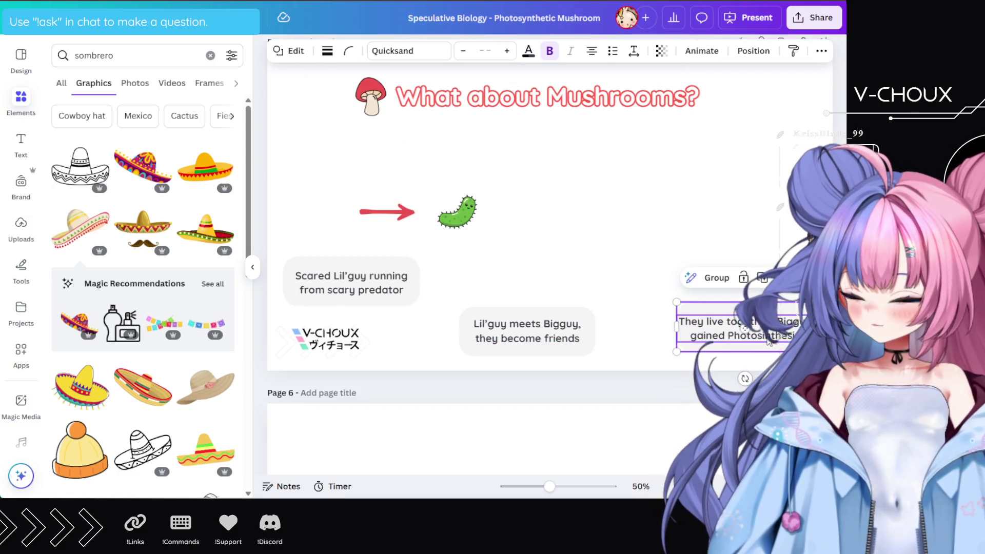
key("Delete")
left_click(555, 352)
key("Delete")
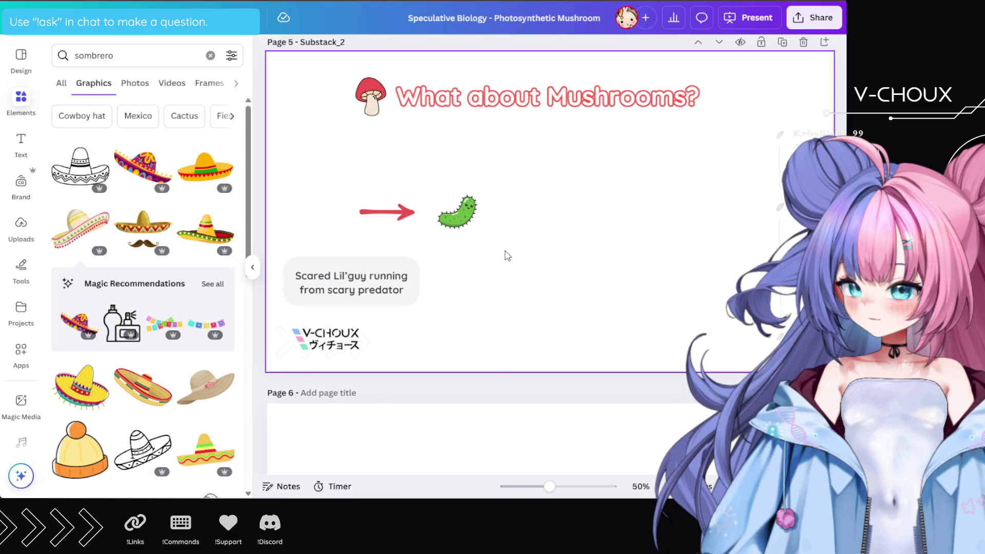
left_click(386, 212)
key("Delete")
Move the green cell left, resize it slightly and rotate it upright above the caption
mouse_move(458, 213)
left_mouse_down()
mouse_move(392, 211)
mouse_move(451, 205)
mouse_move(487, 172)
mouse_move(399, 207)
left_mouse_up()
left_click(429, 194)
left_click(408, 204)
mouse_move(445, 181)
left_mouse_down()
mouse_move(391, 203)
mouse_move(377, 226)
left_mouse_up()
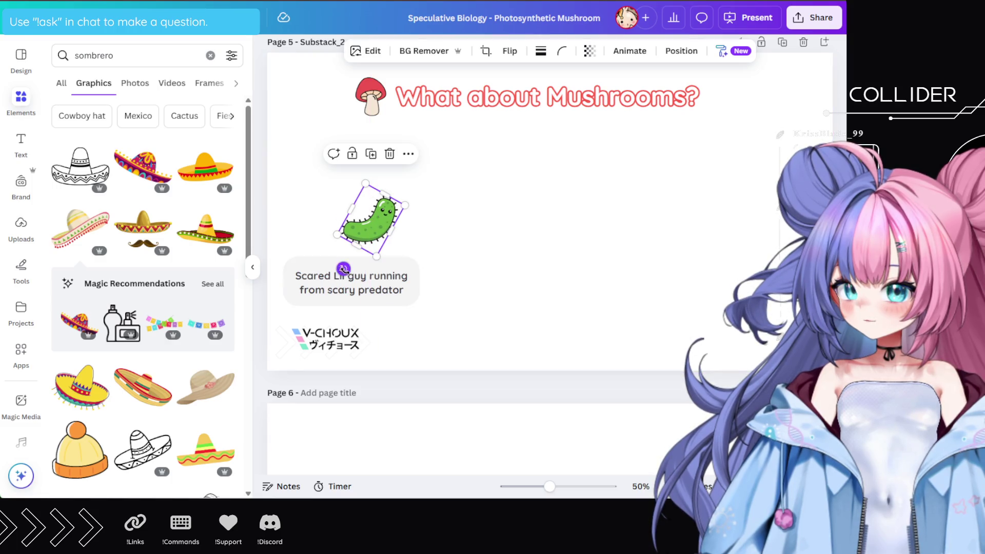
left_click_drag(343, 269, 391, 304)
Replace the old sombrero graphics search with 'cute mushroom'
left_click(133, 51)
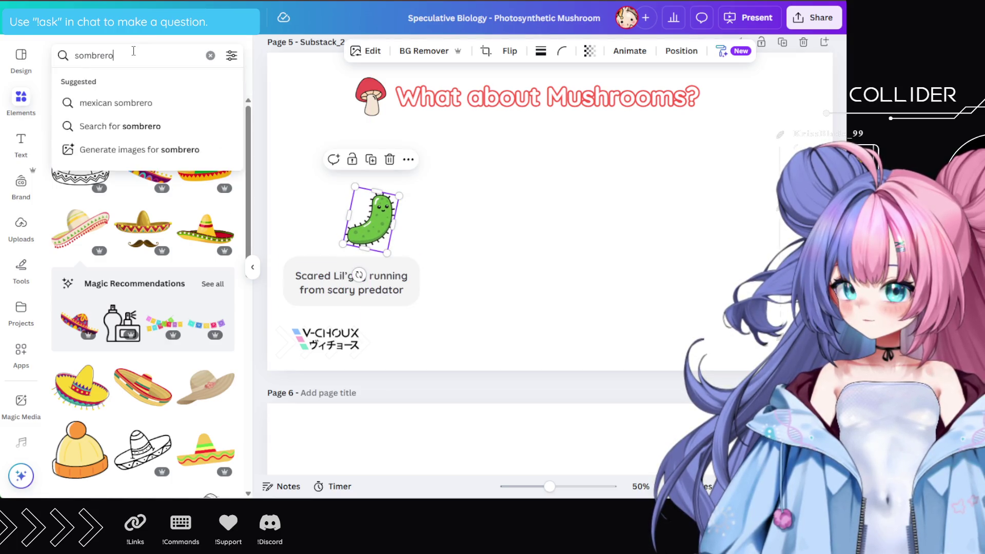
double_click(133, 51)
type("cute mus")
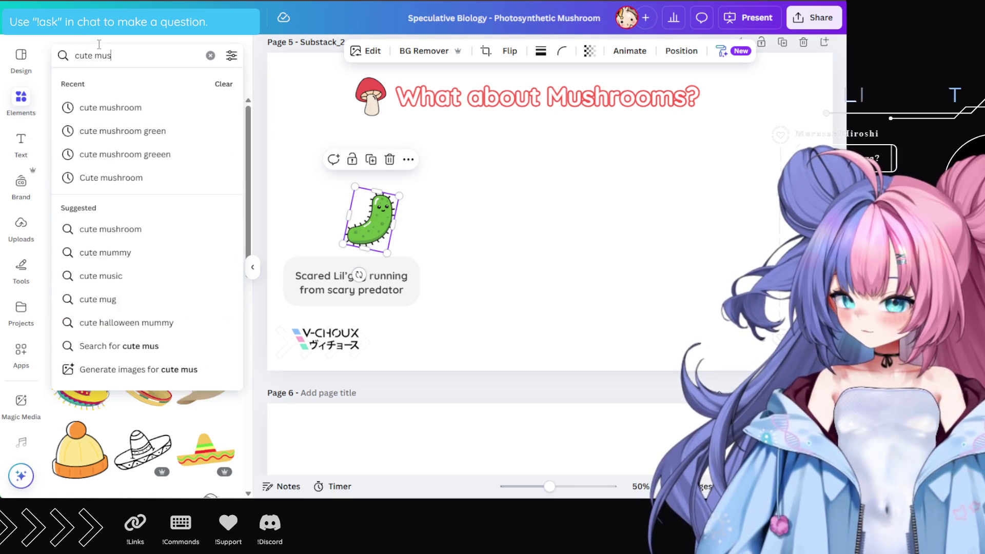
type("hroom")
key("Return")
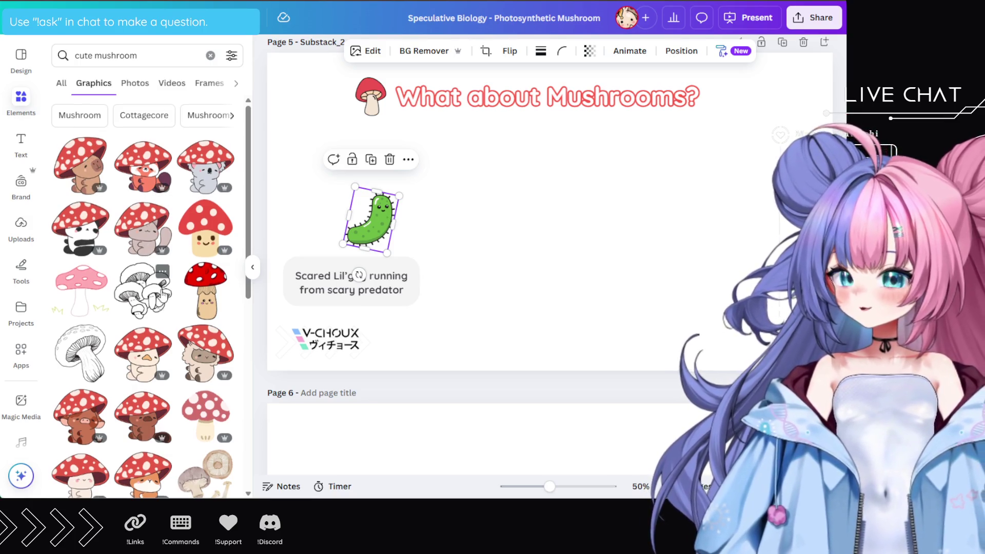
Add the smiling red-spotted mushroom from the results and place it right of the green cell
scroll(163, 295, "down", 3)
scroll(163, 295, "down", 2)
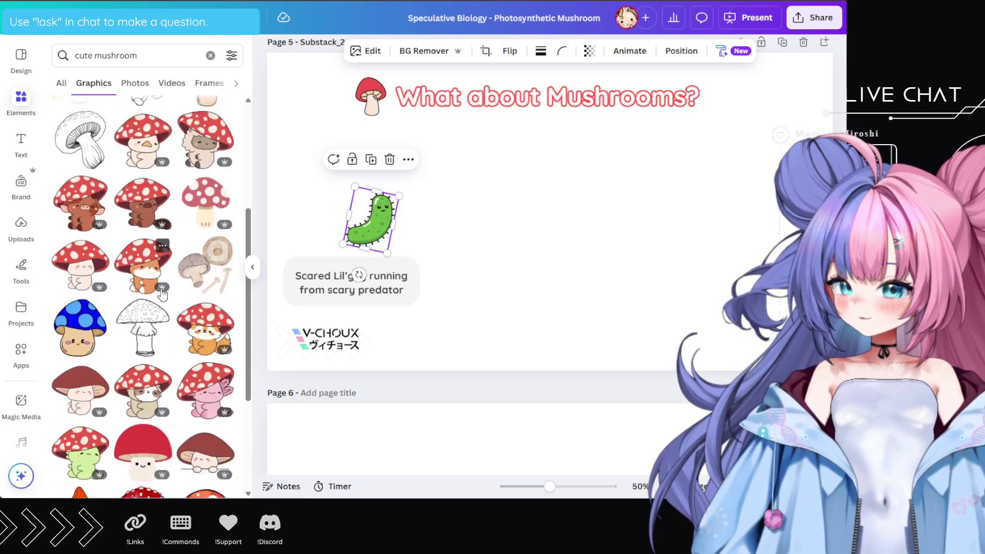
scroll(163, 294, "down", 2)
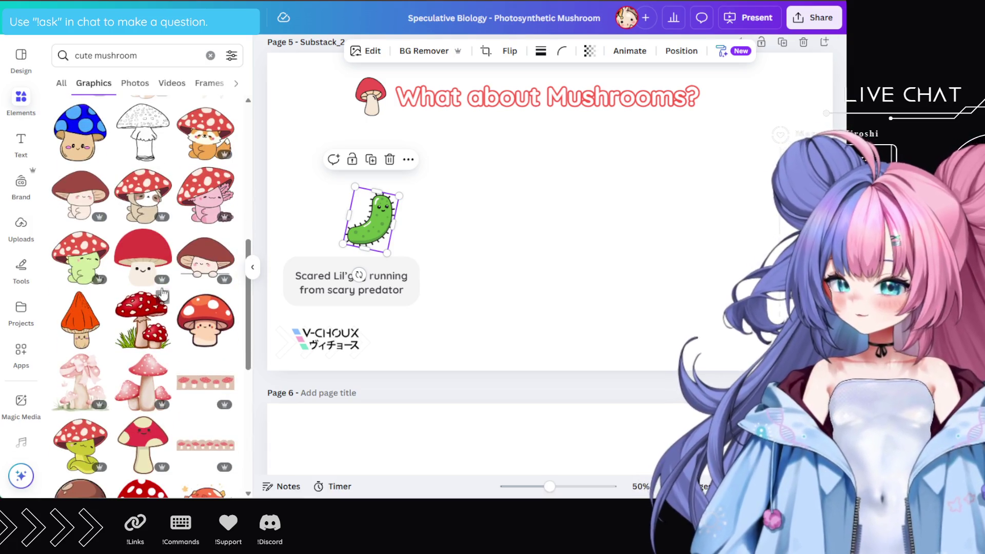
scroll(164, 293, "down", 1)
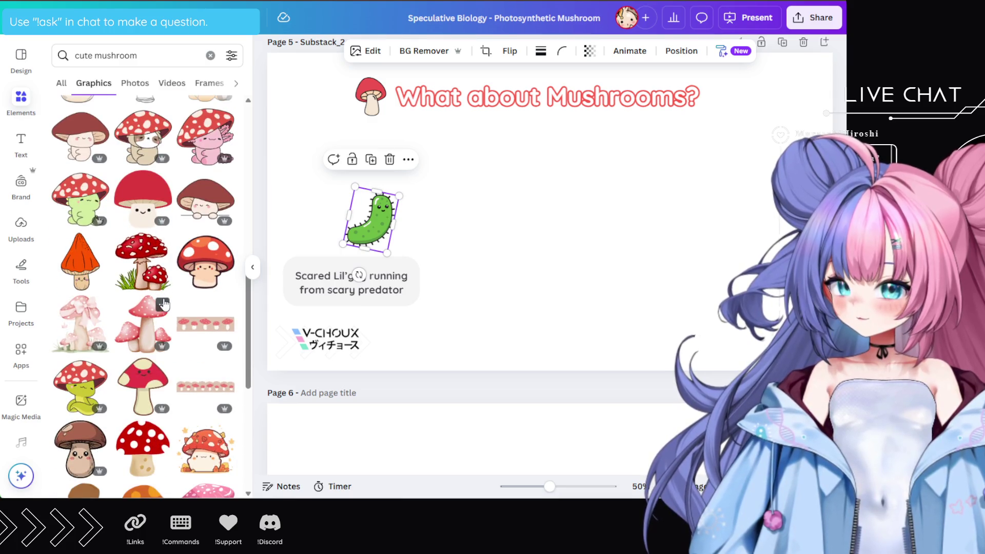
scroll(163, 302, "down", 3)
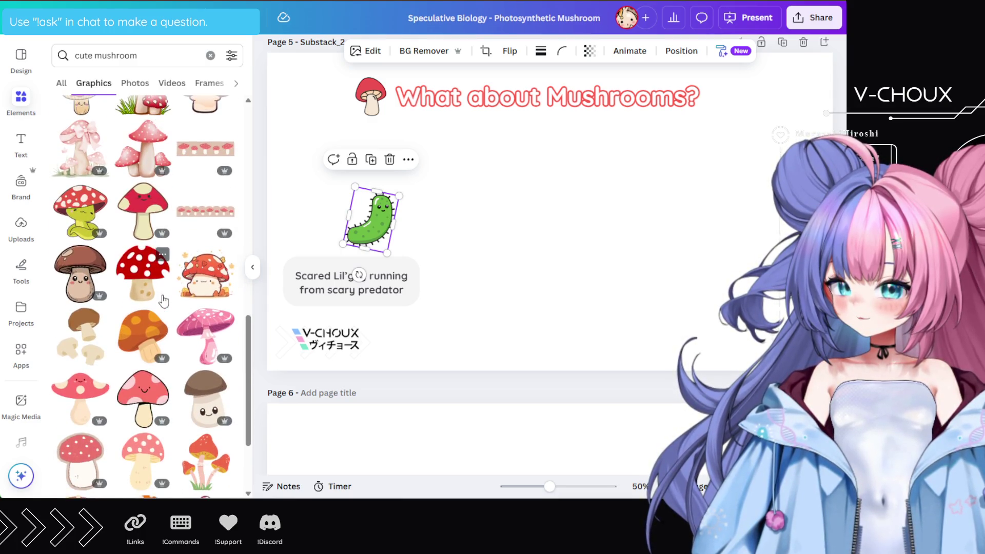
scroll(163, 301, "down", 4)
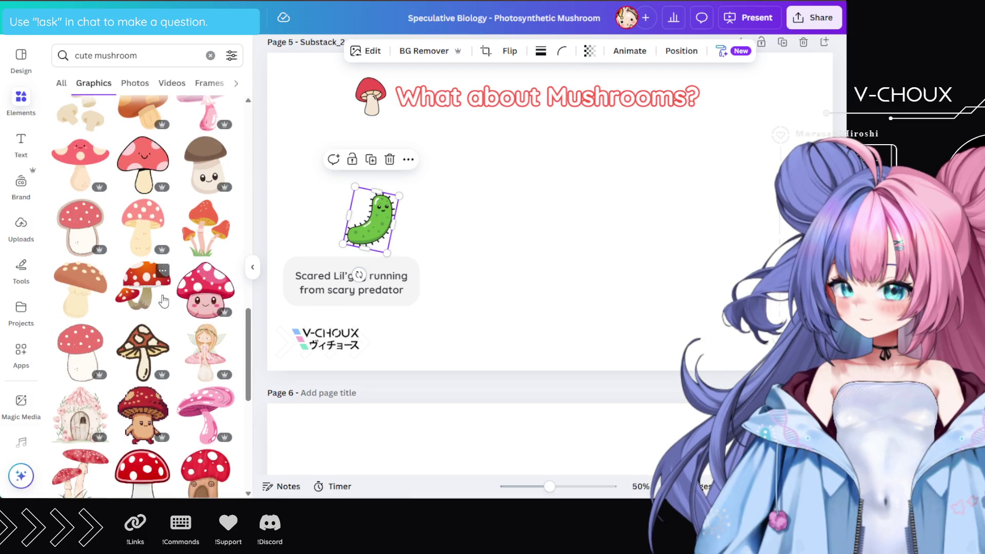
scroll(163, 302, "down", 2)
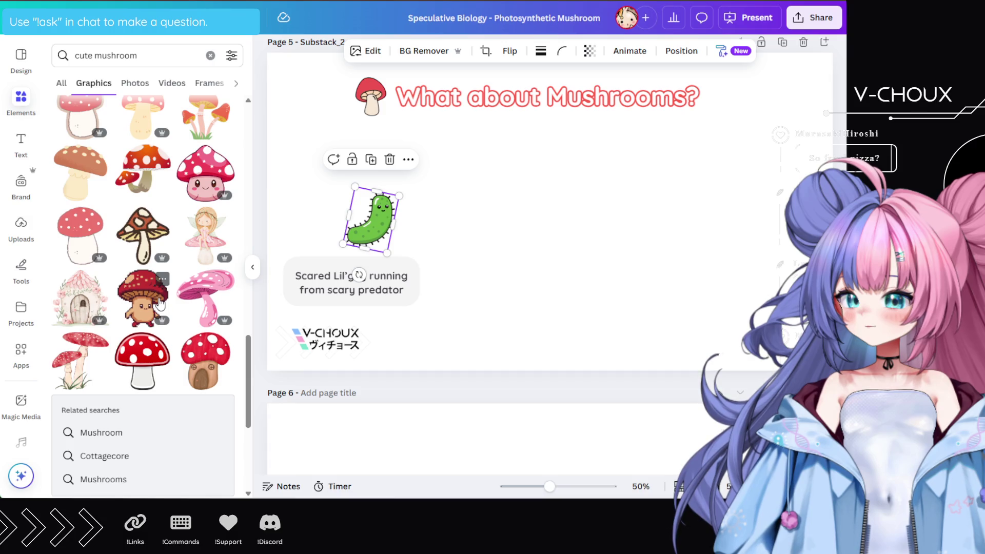
scroll(163, 301, "down", 6)
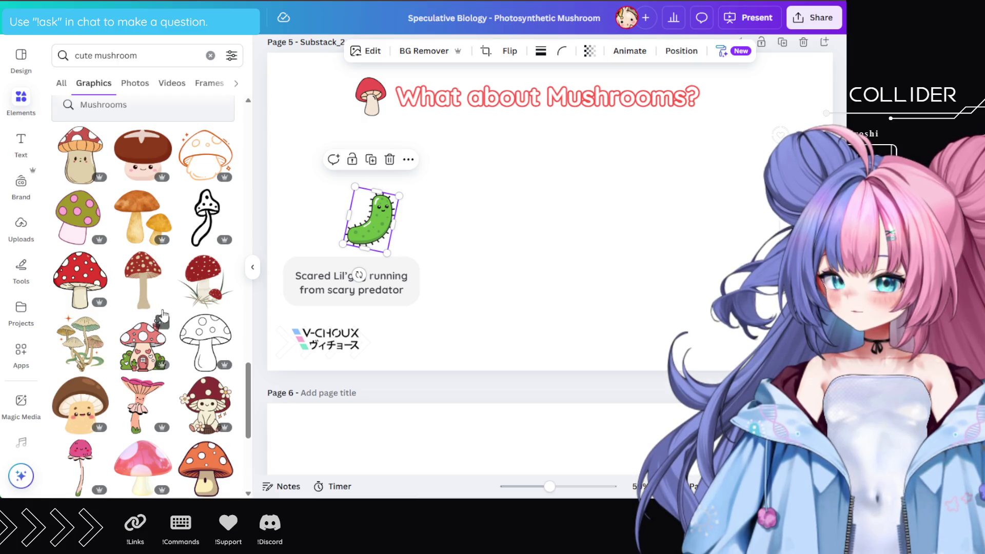
scroll(164, 317, "down", 5)
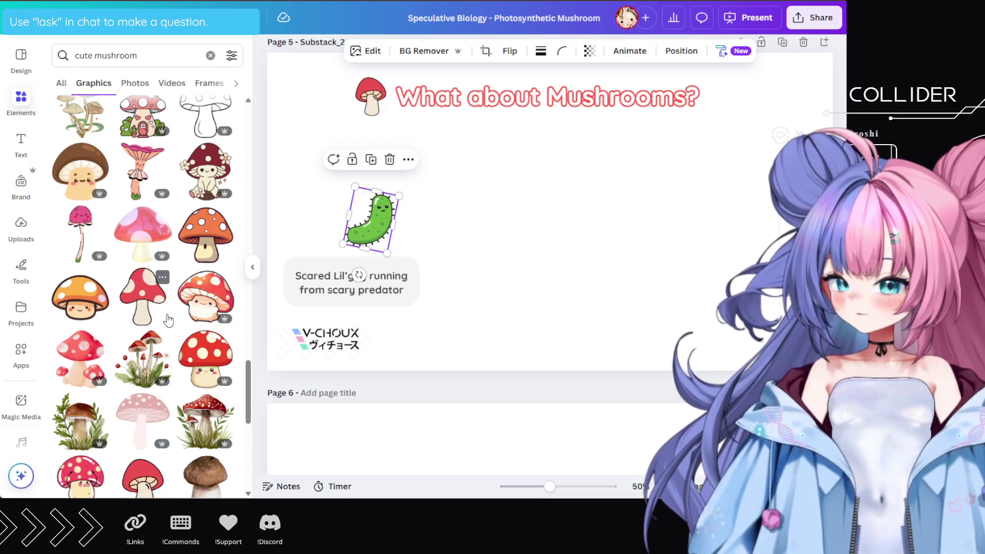
scroll(169, 320, "down", 5)
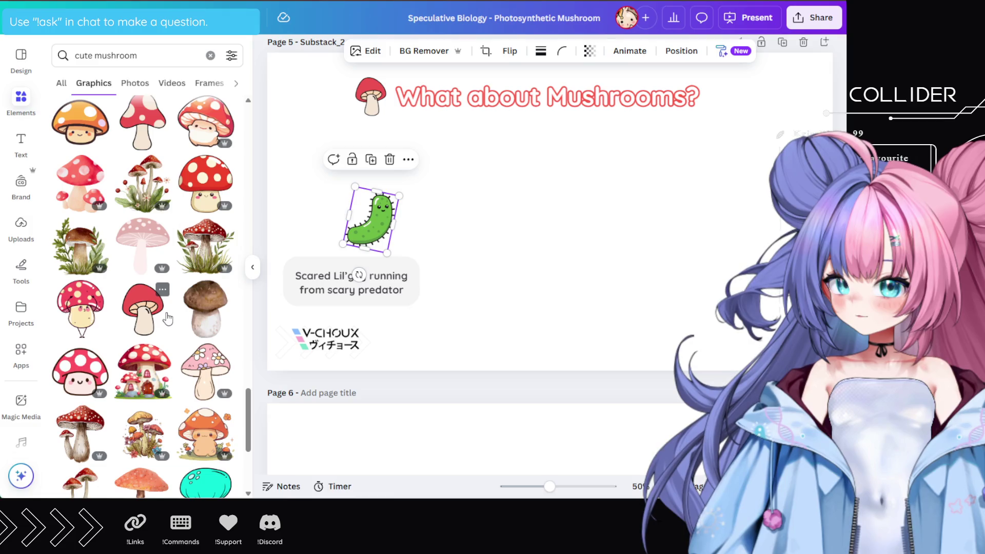
scroll(168, 318, "down", 3)
left_click(86, 255)
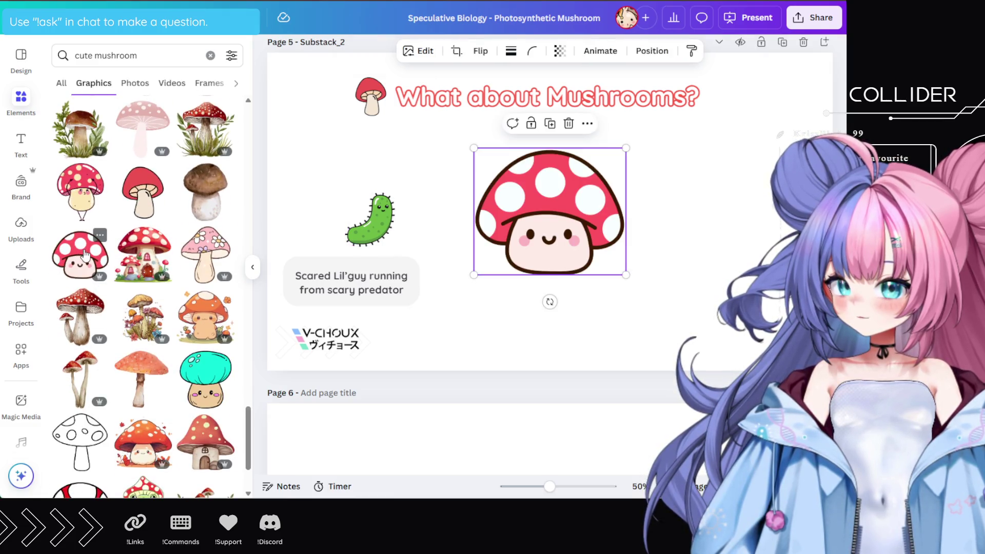
mouse_move(541, 204)
left_mouse_down()
mouse_move(630, 204)
mouse_move(541, 204)
left_mouse_up()
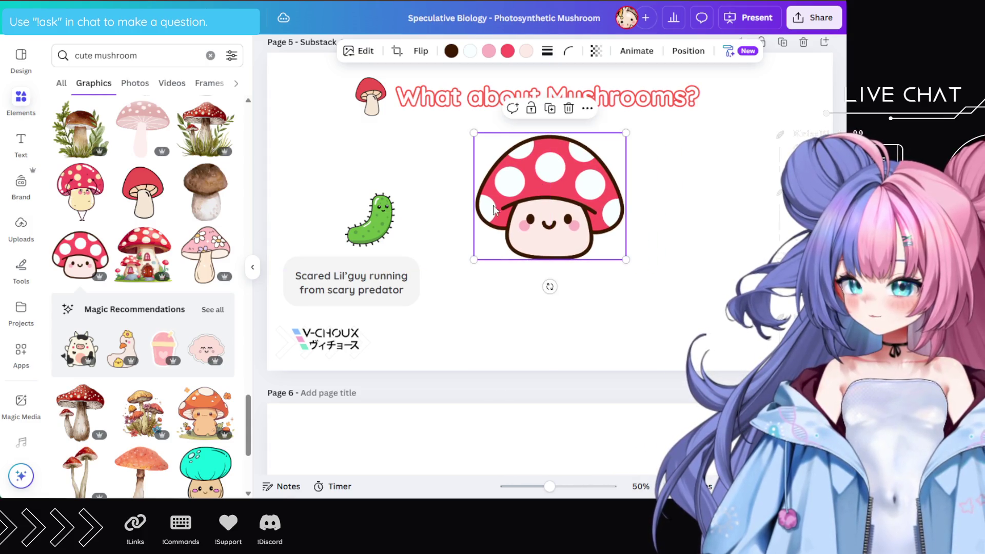
triple_click(154, 54)
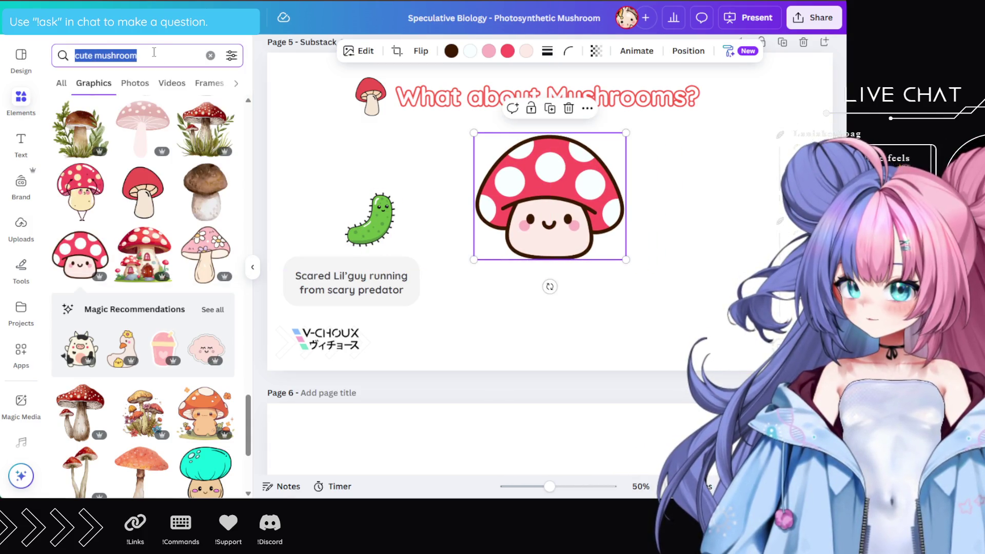
Add a red plus from a 'plus sign cute' search, shrunk to sit beside the green cell
type("pl")
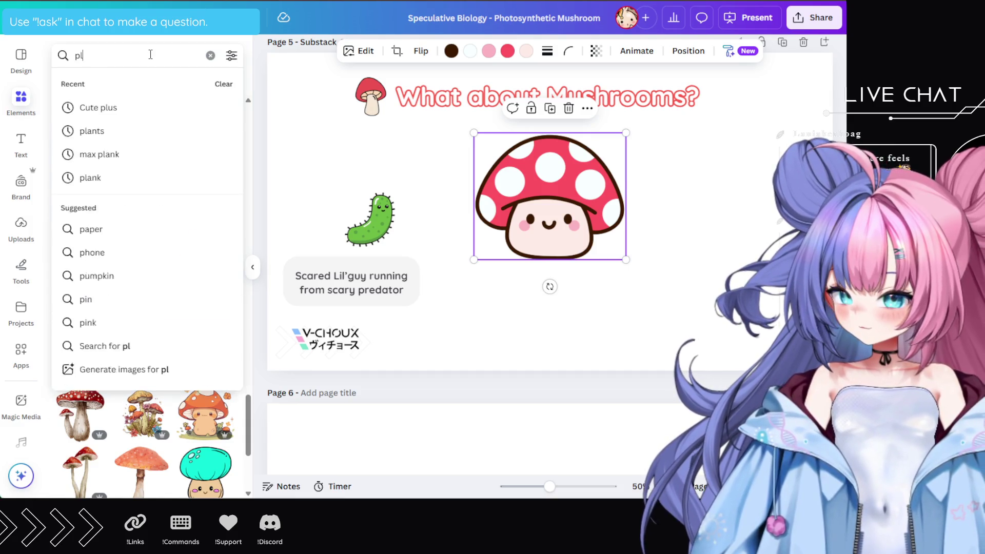
type("us sign cute")
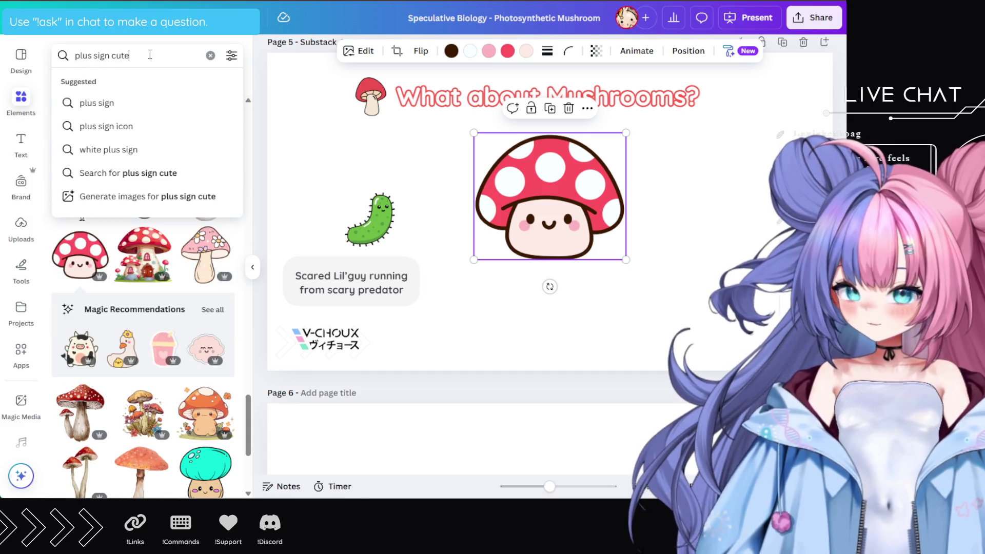
key("Return")
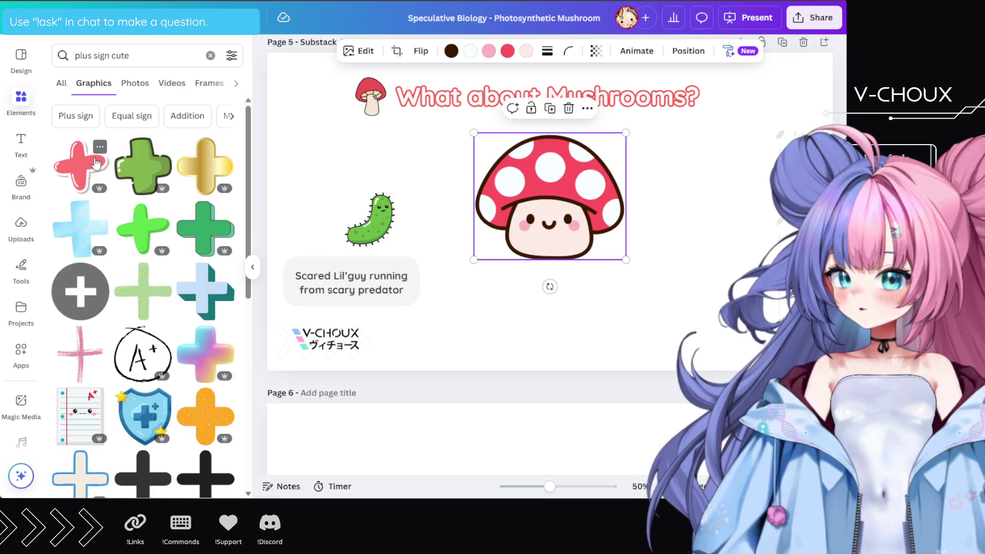
left_click(81, 165)
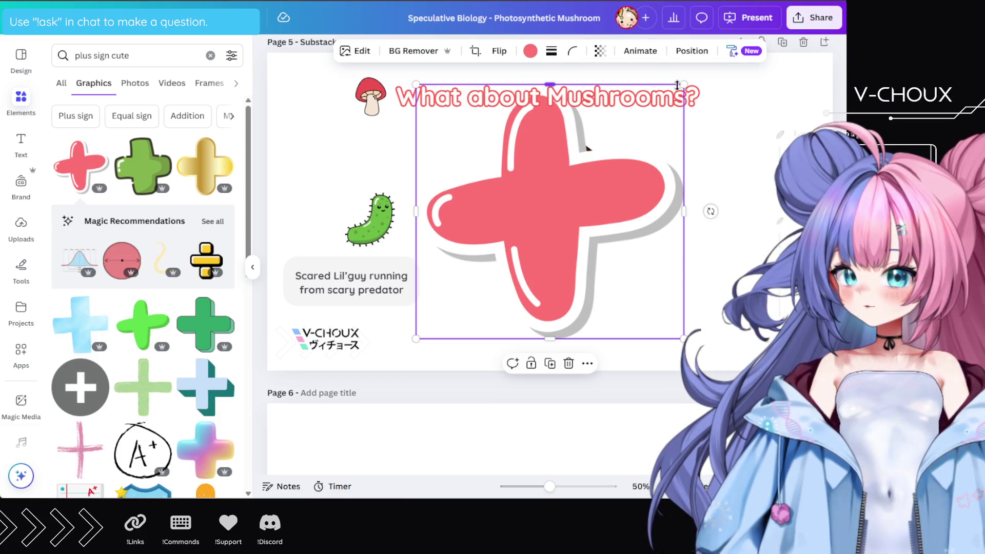
mouse_move(682, 86)
left_mouse_down()
mouse_move(534, 205)
mouse_move(470, 289)
mouse_move(449, 207)
mouse_move(432, 220)
mouse_move(442, 214)
left_mouse_up()
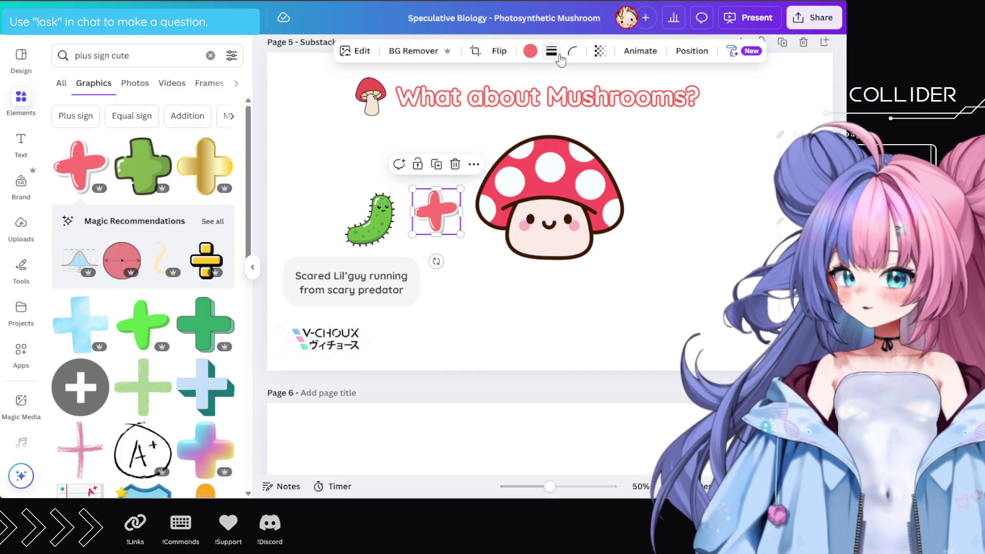
left_click(530, 51)
Recolour the plus sign from #FF7373 to #ED5353, sampled from the mushroom cap
left_click(63, 137)
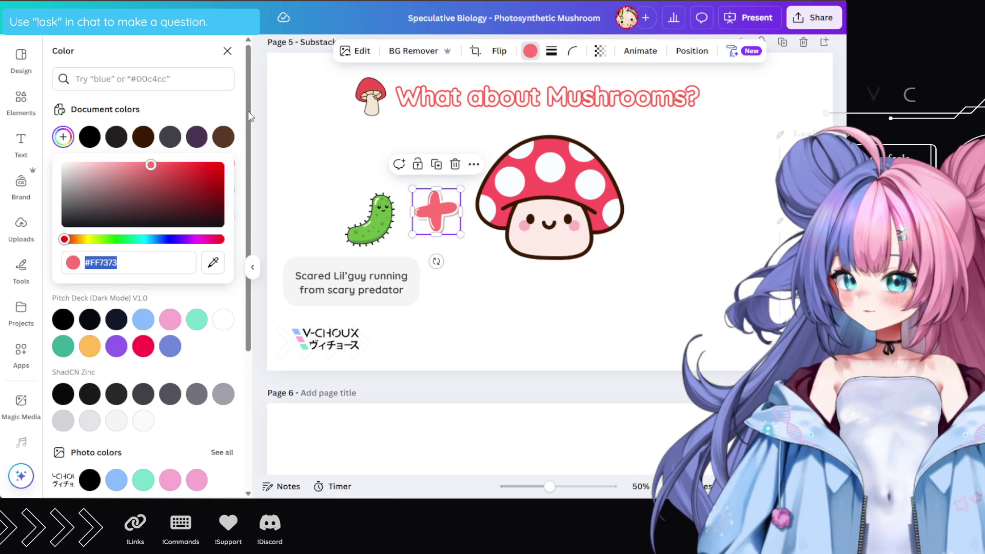
left_click(213, 262)
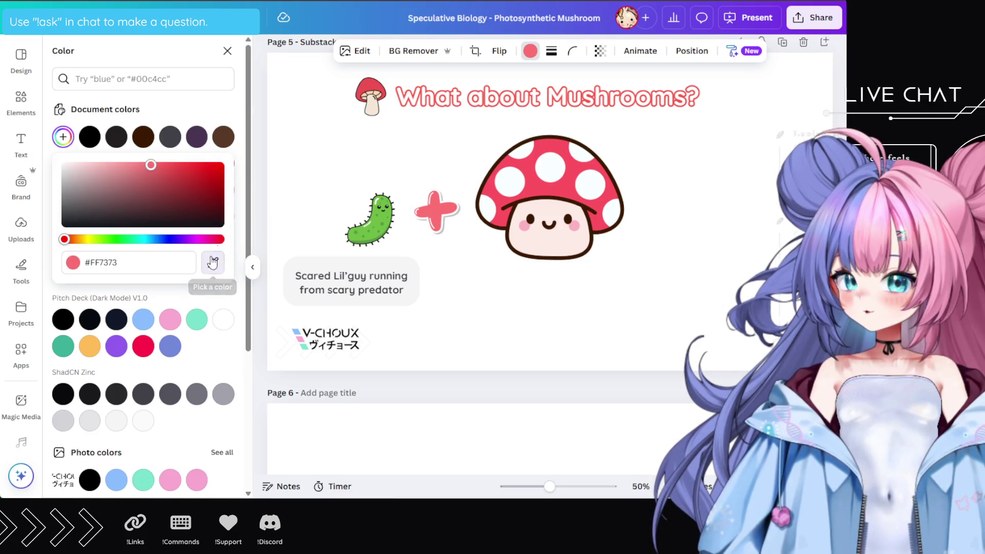
left_click(369, 96)
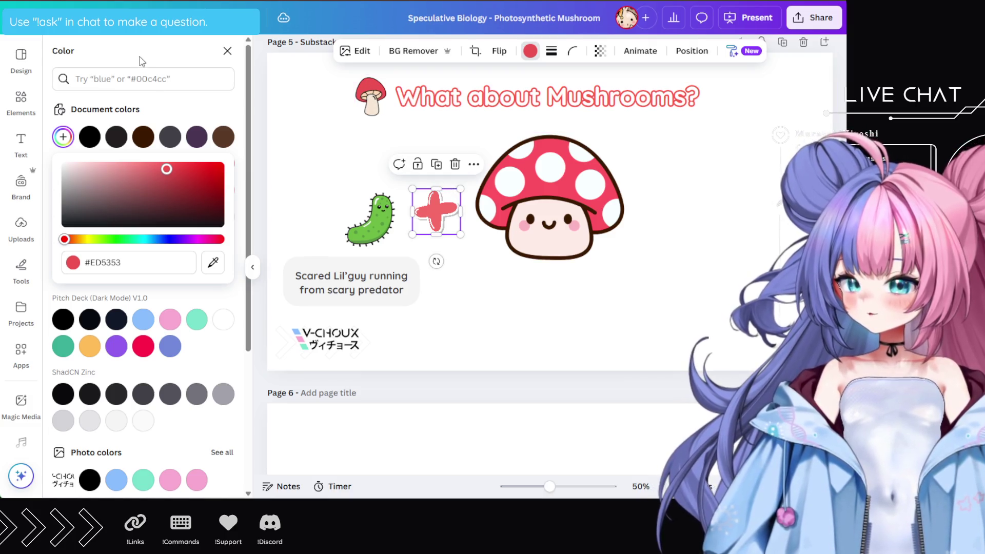
left_click(228, 51)
left_click(144, 56)
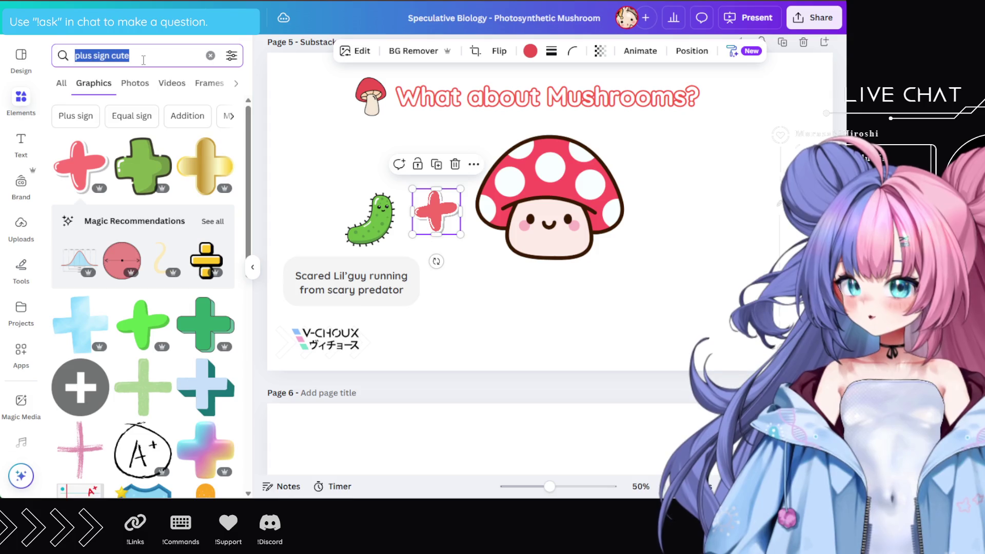
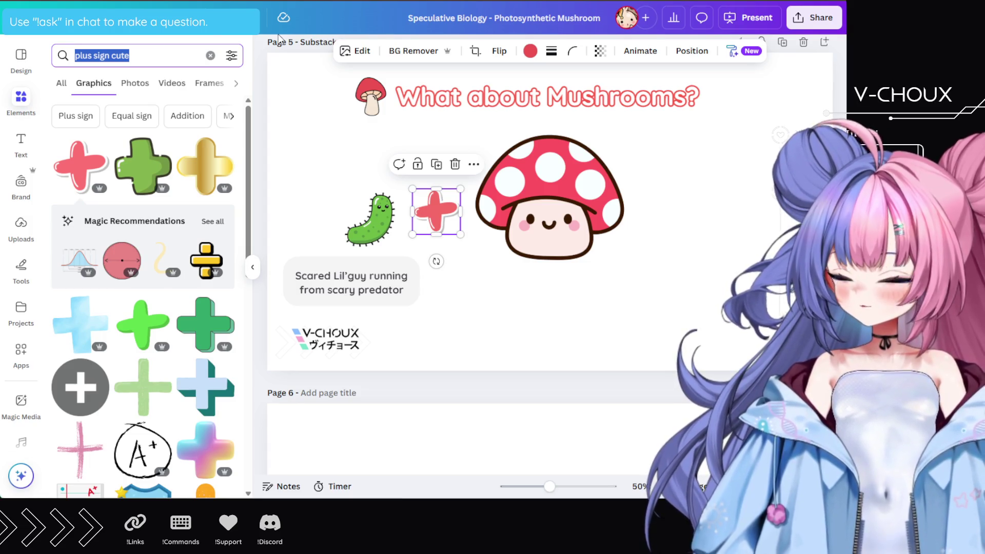
Add a chunky green plus from a 'cute plus sign' search in place of the old red plus
type("eq")
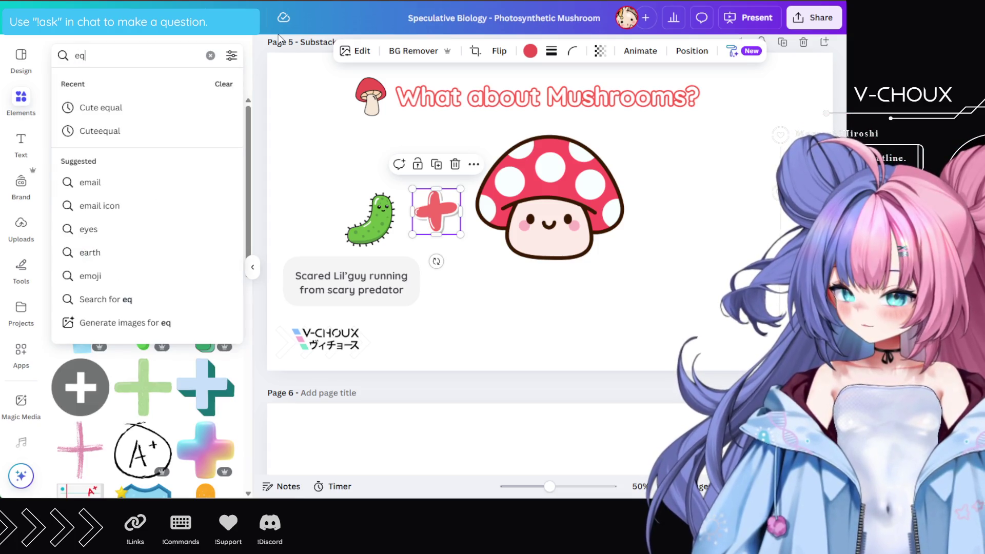
type("uals cute sign")
key("Return")
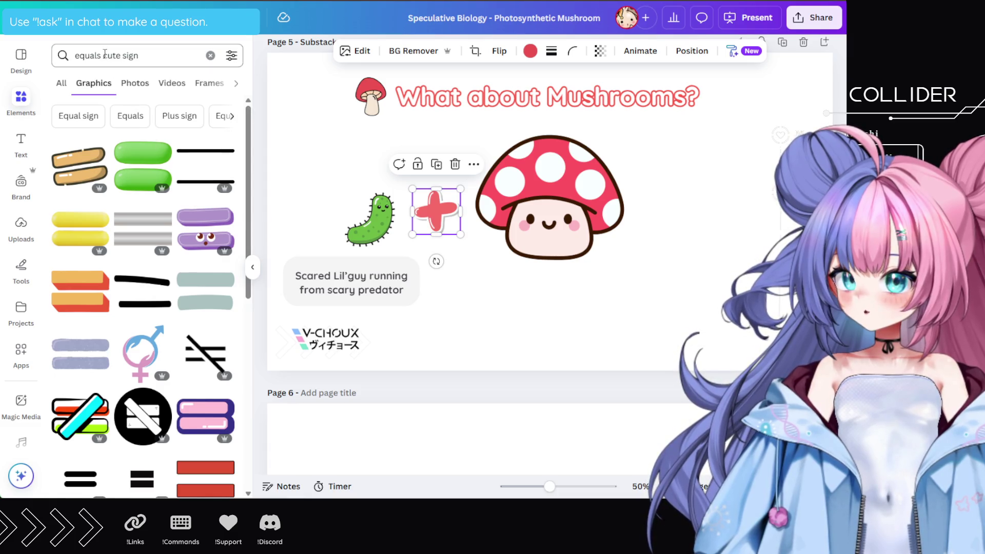
triple_click(134, 57)
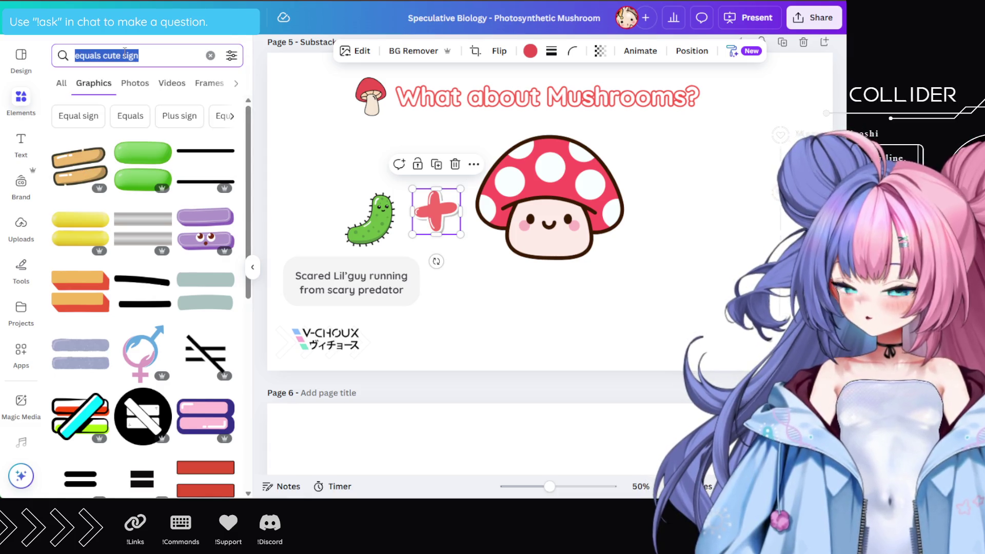
type("cute plus sign")
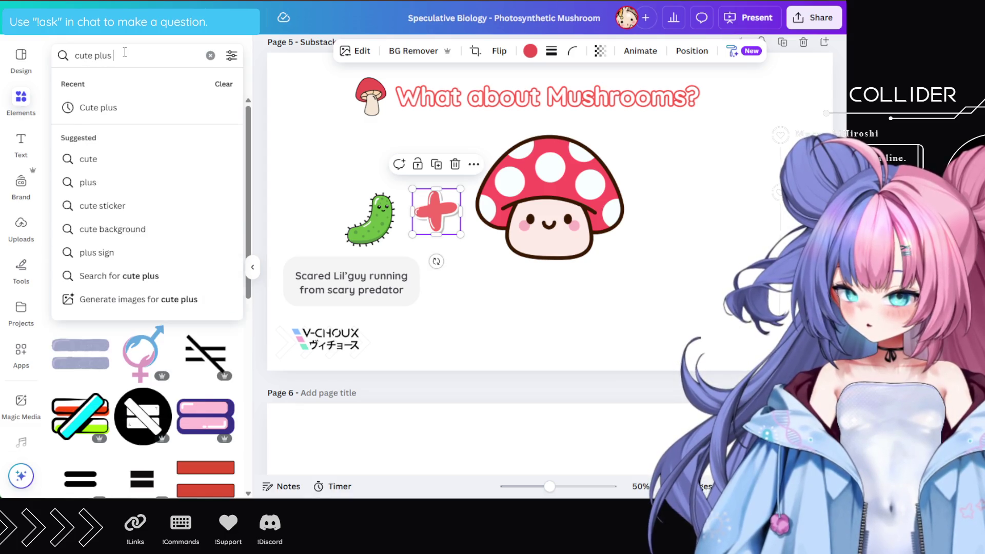
key("Return")
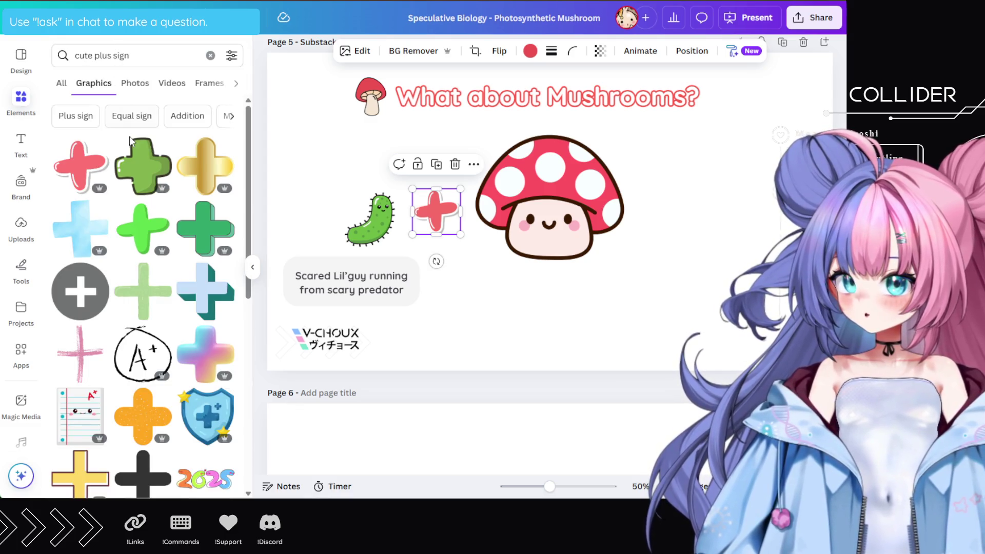
left_click(144, 174)
left_click(439, 199)
key("Delete")
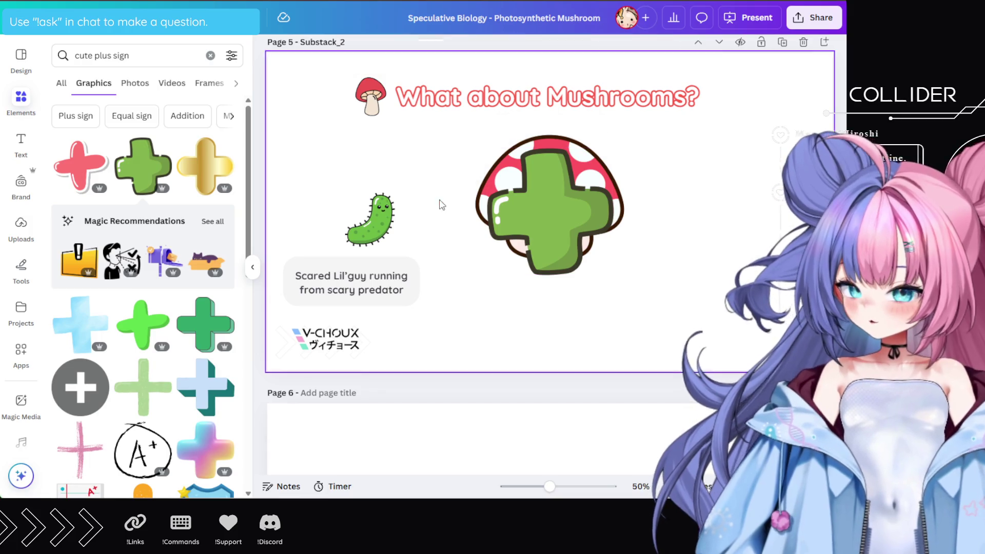
left_click(509, 236)
left_click_drag(509, 235, 422, 230)
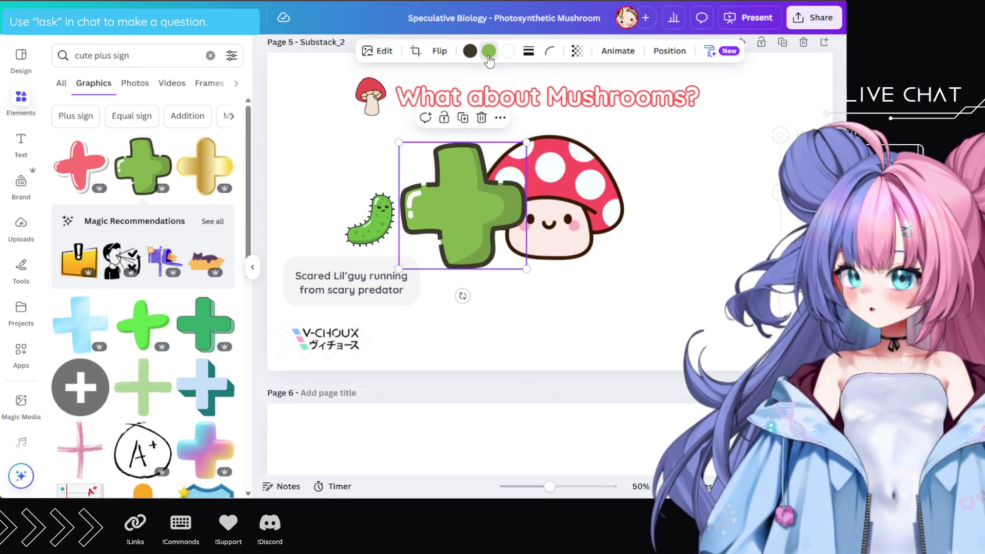
Recolour the plus with the mushroom icon's red and a dark brown outline, then shrink it
left_click(489, 51)
left_click(63, 137)
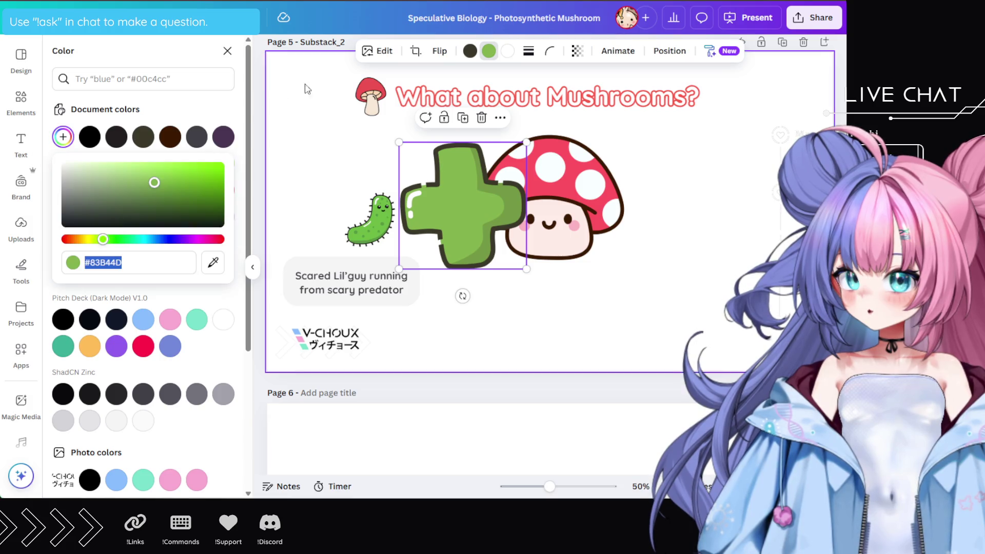
left_click(212, 262)
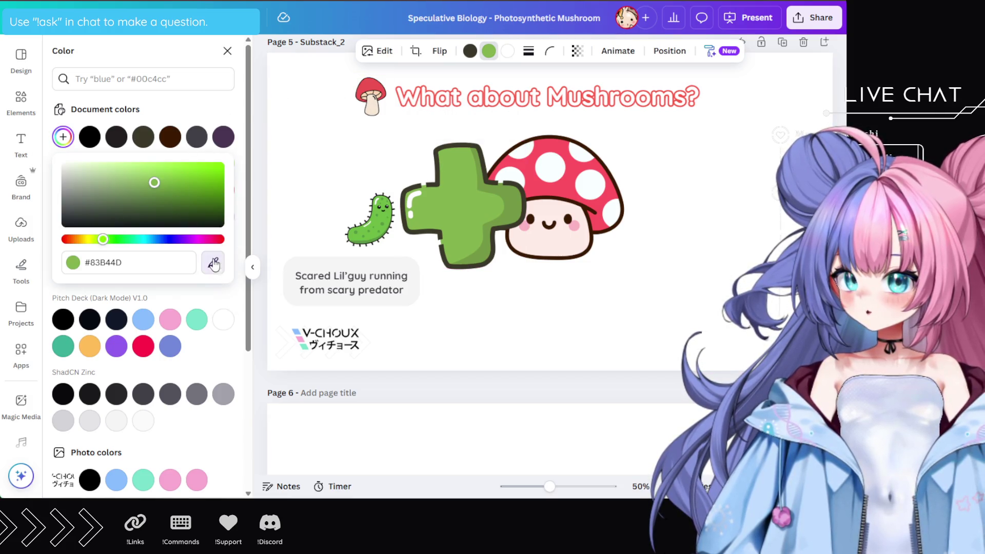
left_click(369, 93)
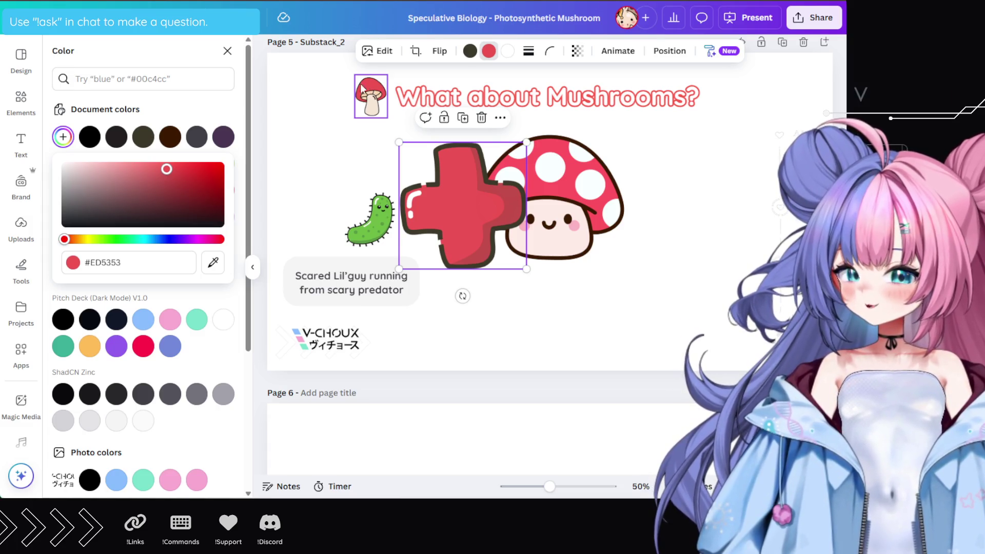
left_click(470, 51)
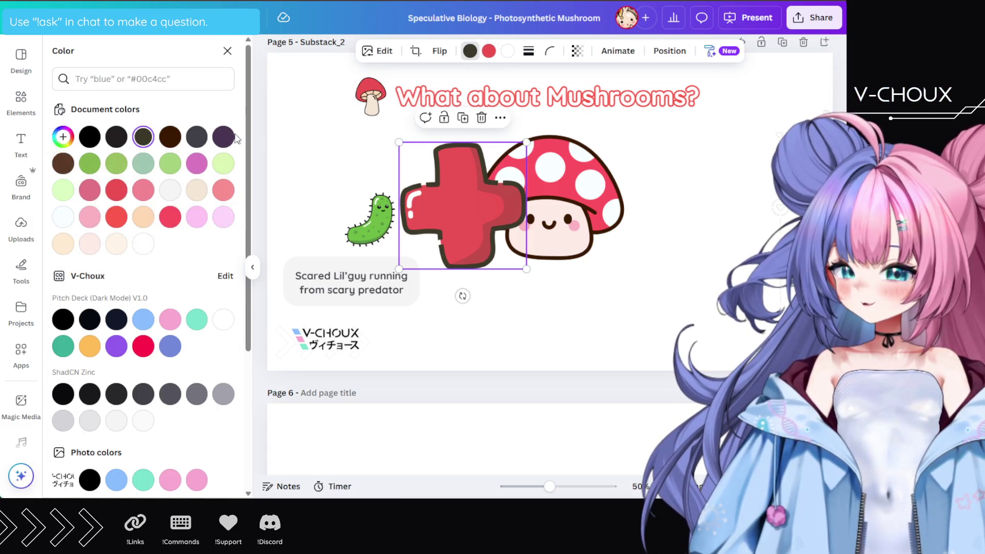
left_click(63, 137)
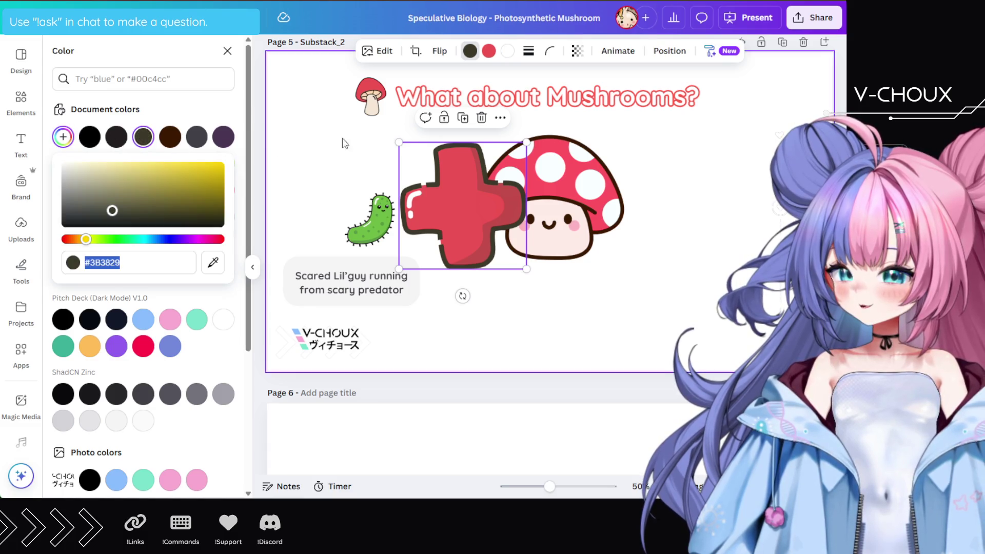
left_click(212, 263)
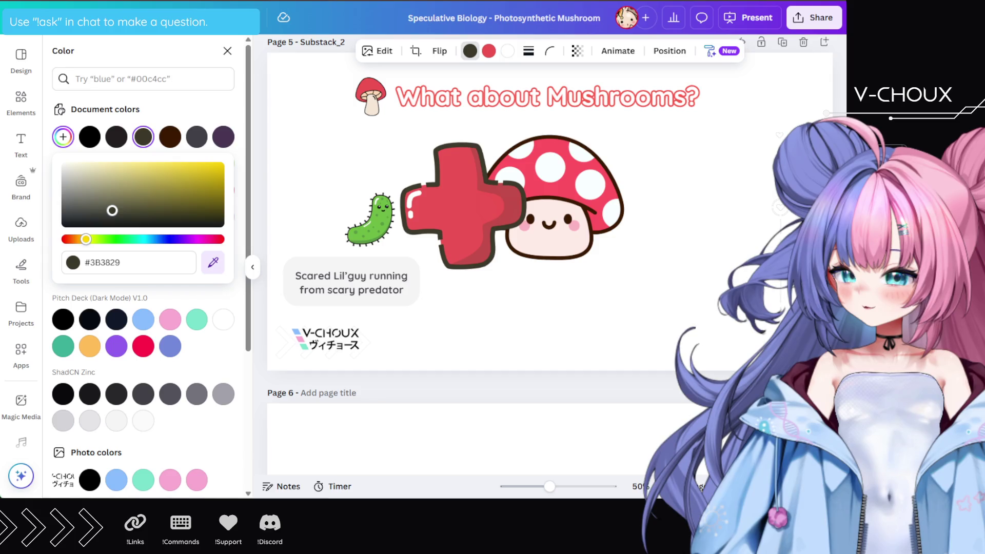
left_click(593, 211)
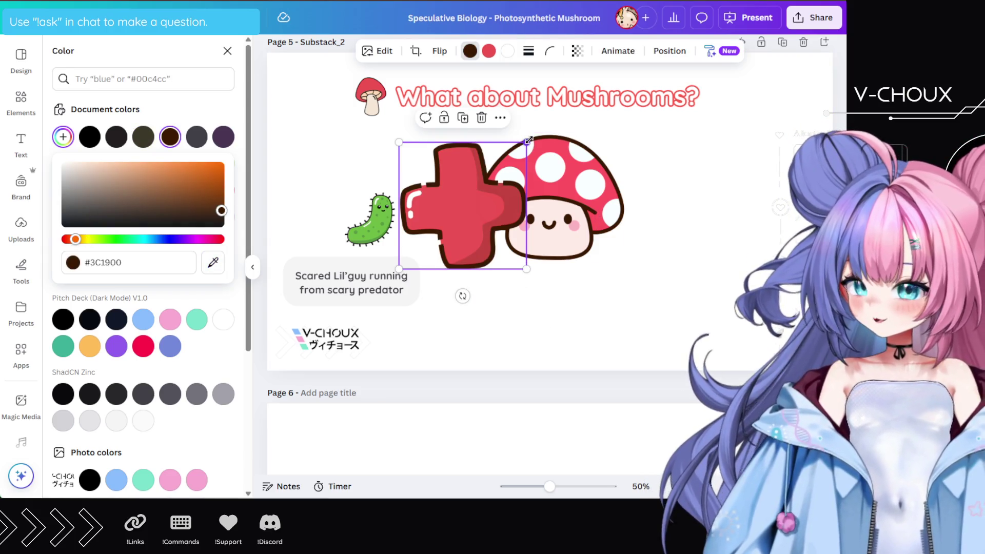
mouse_move(526, 142)
left_mouse_down()
mouse_move(487, 171)
mouse_move(441, 227)
mouse_move(450, 197)
left_mouse_up()
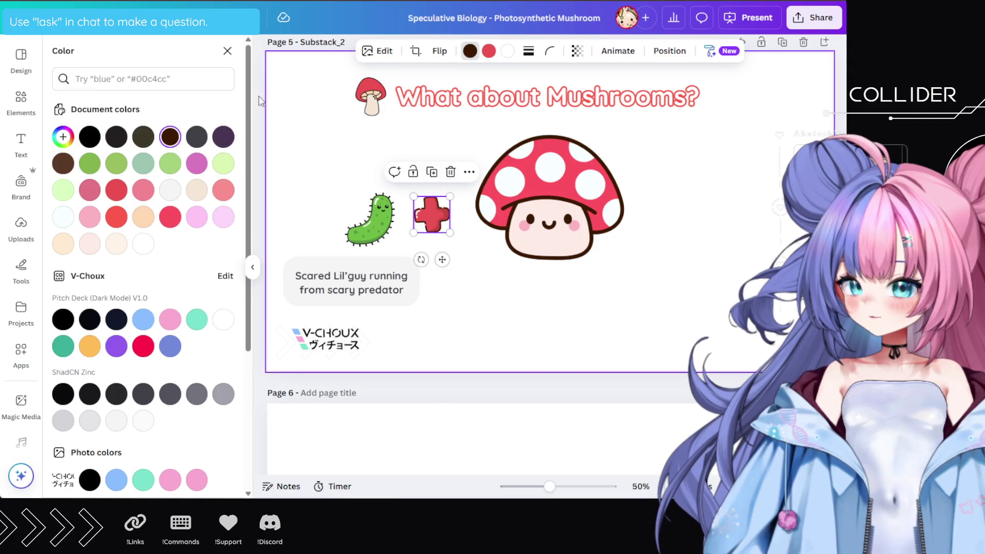
left_click(232, 51)
left_click(120, 56)
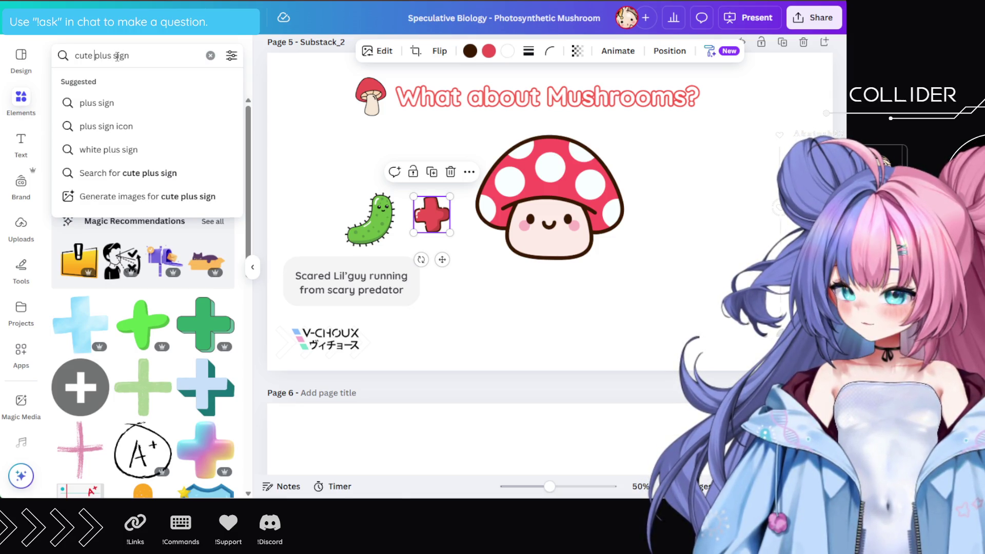
Add a tan equals sign from an 'equal' search, small and right of the mushroom
type("equal")
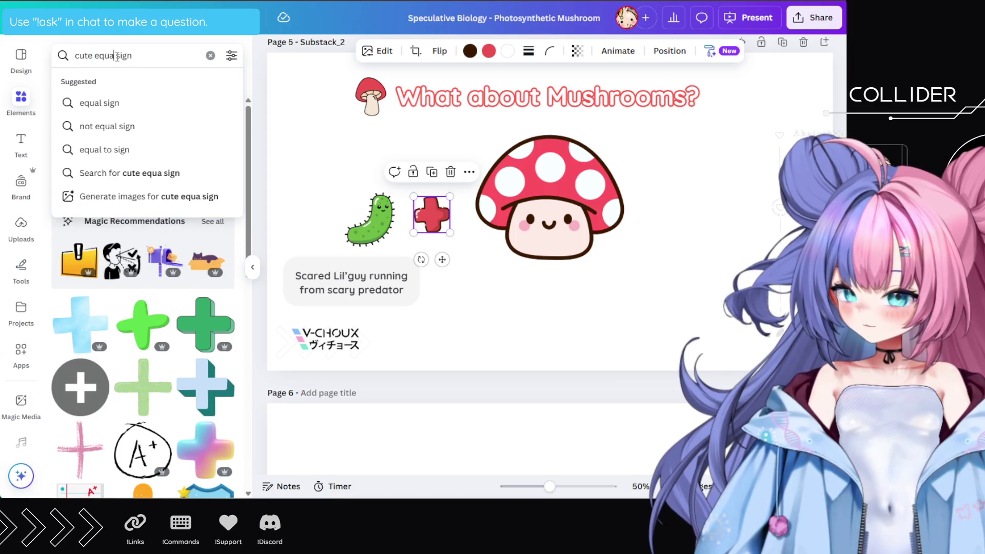
key("Return")
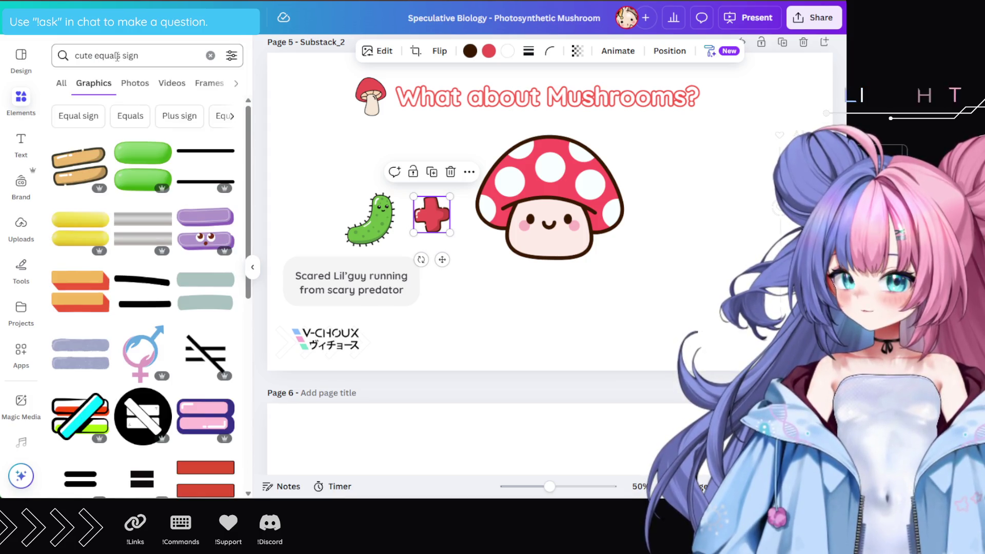
left_click(80, 167)
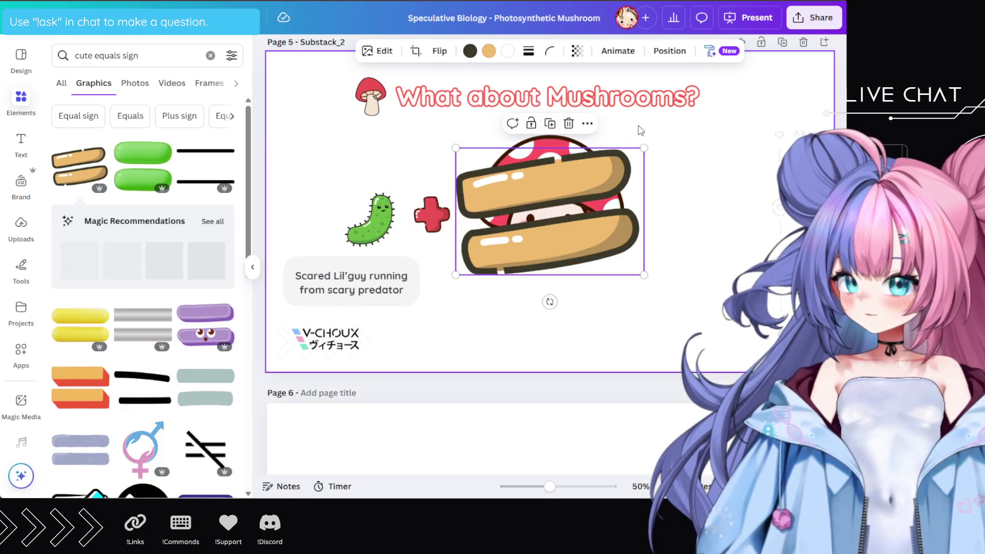
left_click_drag(571, 208, 695, 210)
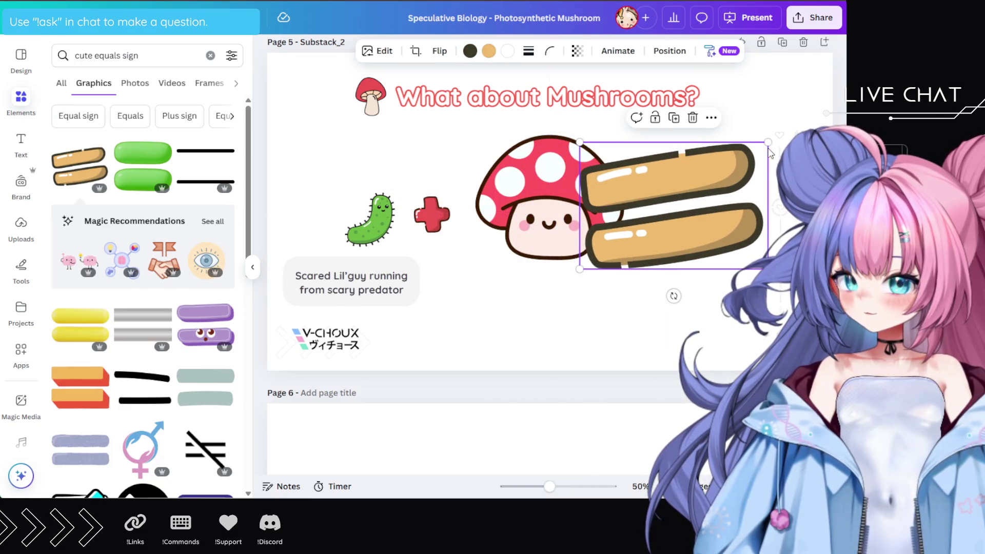
mouse_move(768, 144)
left_mouse_down()
mouse_move(685, 198)
mouse_move(661, 225)
mouse_move(635, 234)
mouse_move(695, 199)
left_mouse_up()
Recolour the equals sign with the plus's red fill and a dark brown #3C1900 outline
left_click(489, 51)
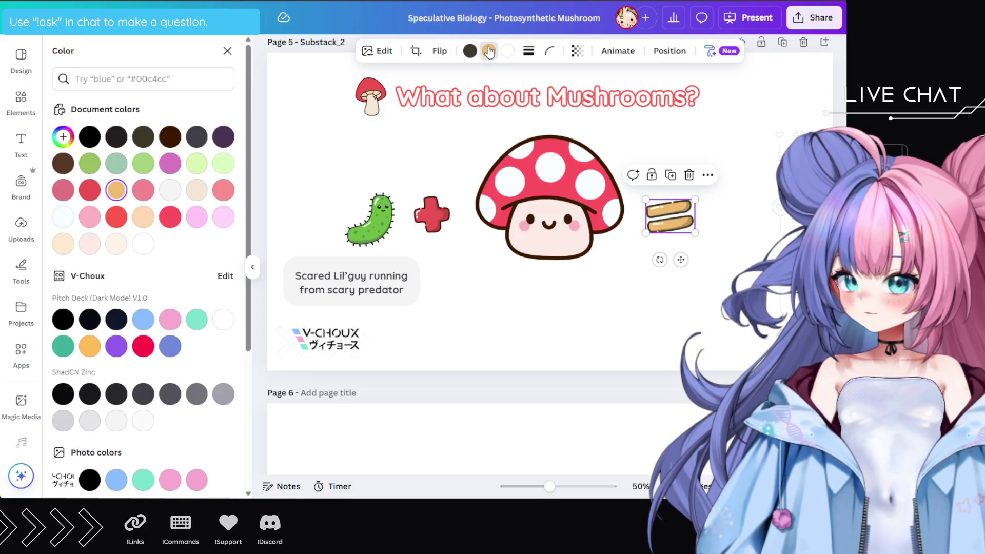
left_click(72, 134)
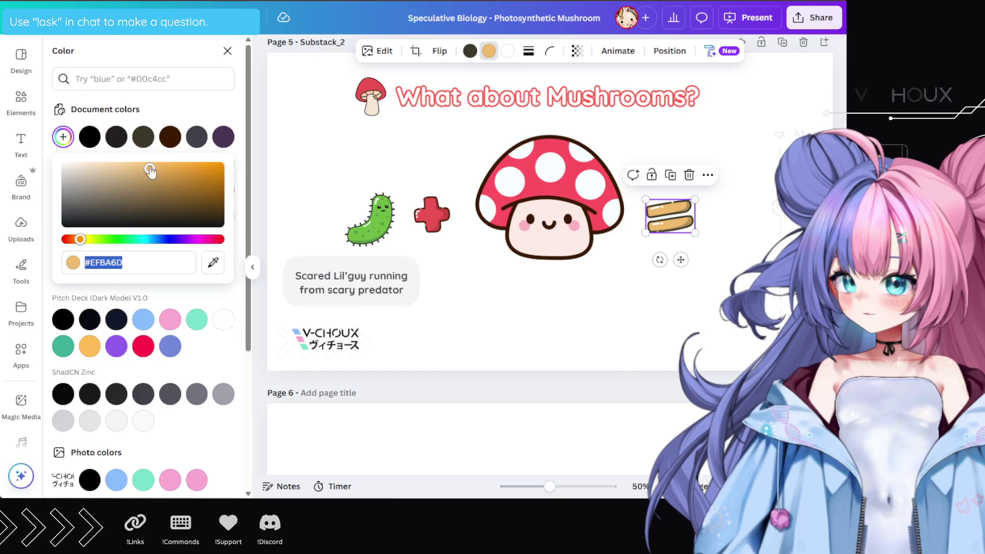
left_click(213, 261)
left_click(431, 218)
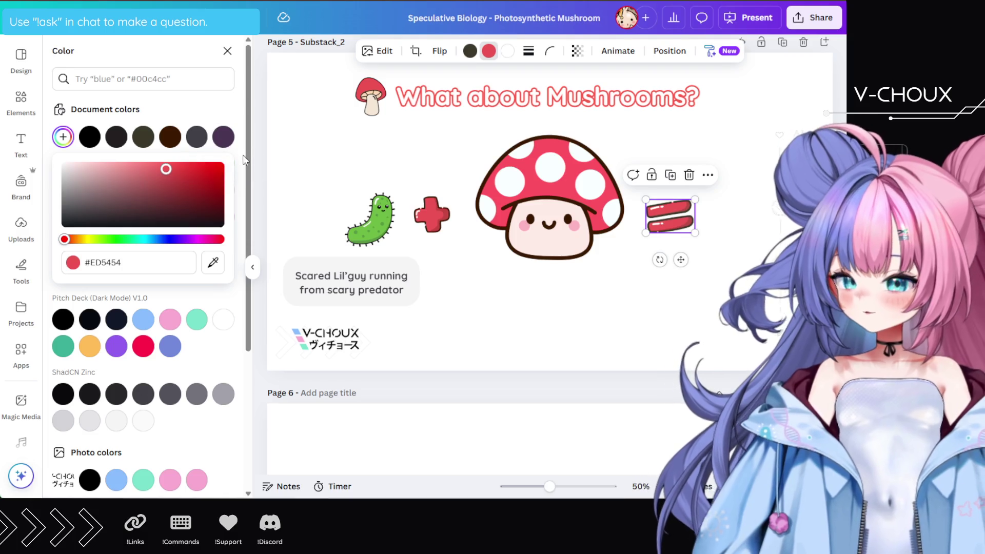
left_click(469, 51)
left_click(62, 137)
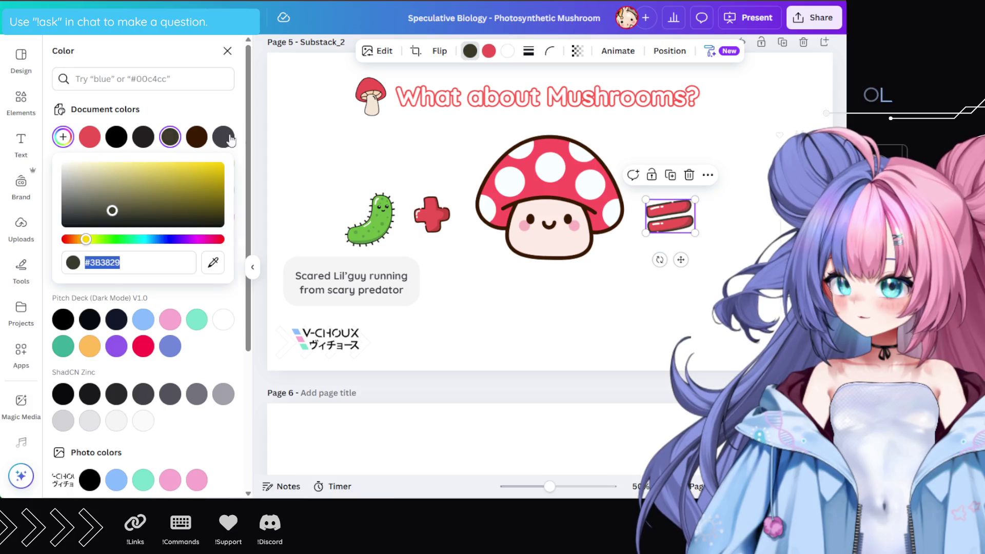
left_click(213, 262)
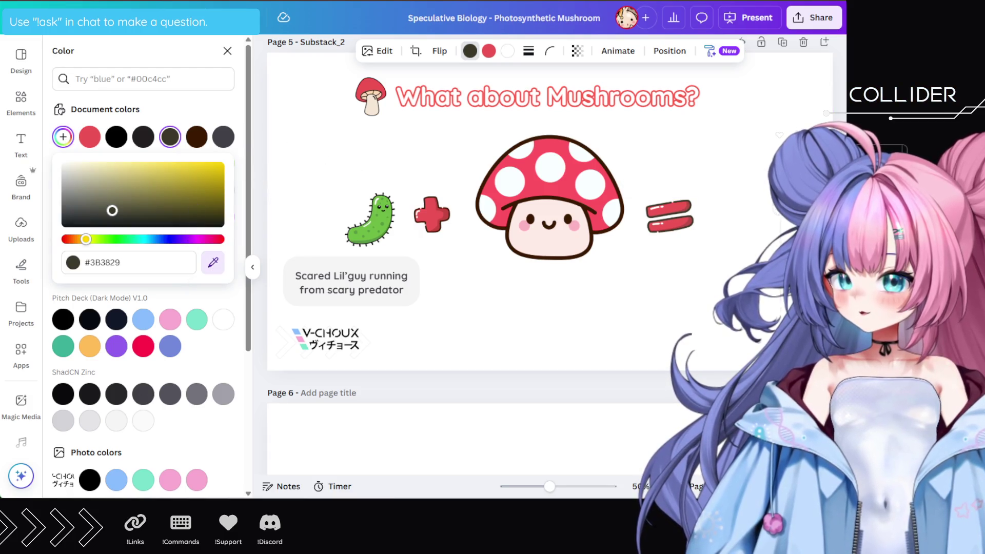
left_click(561, 255)
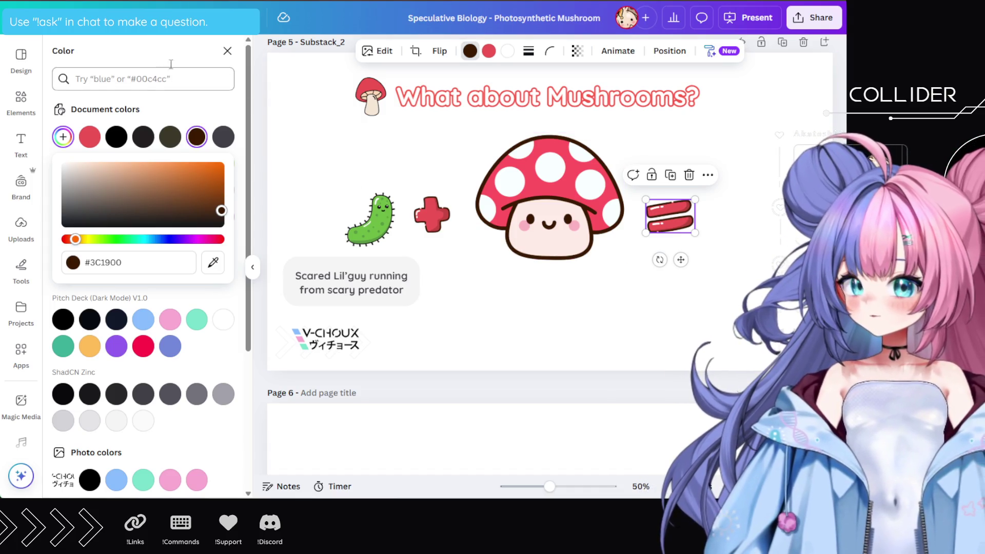
left_click(227, 51)
double_click(96, 56)
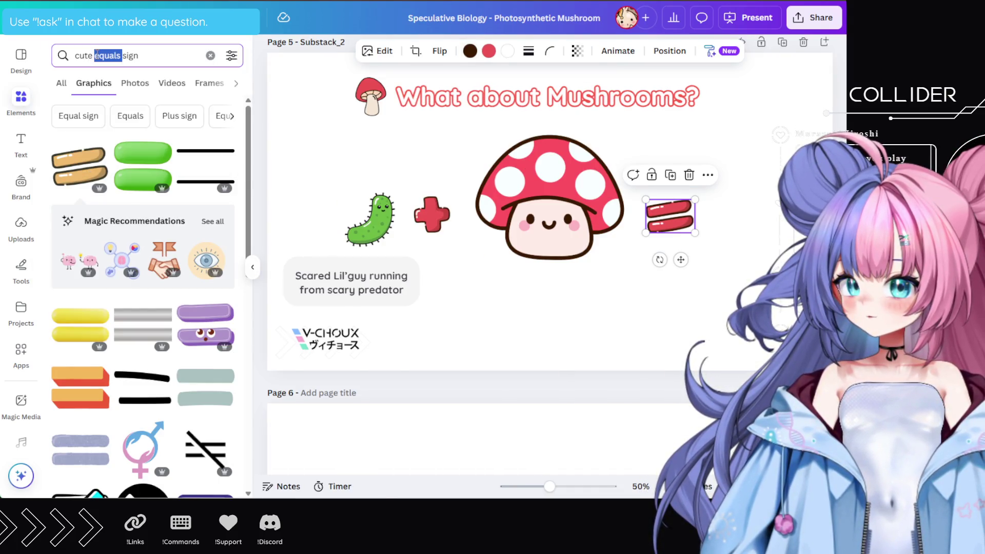
Search 'question mark' graphics and place the pink question mark right of the equals sign
type("quest")
type("ion mark")
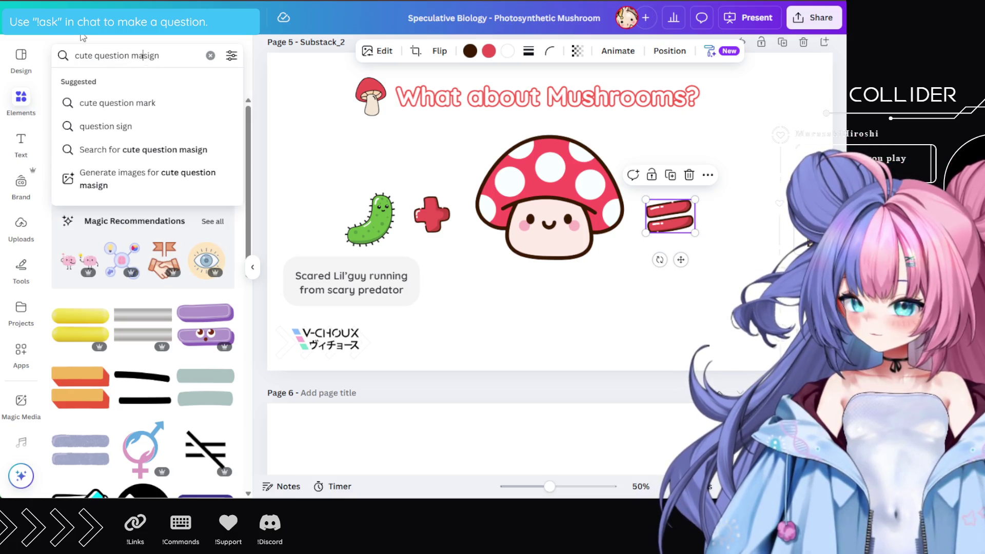
key("Return")
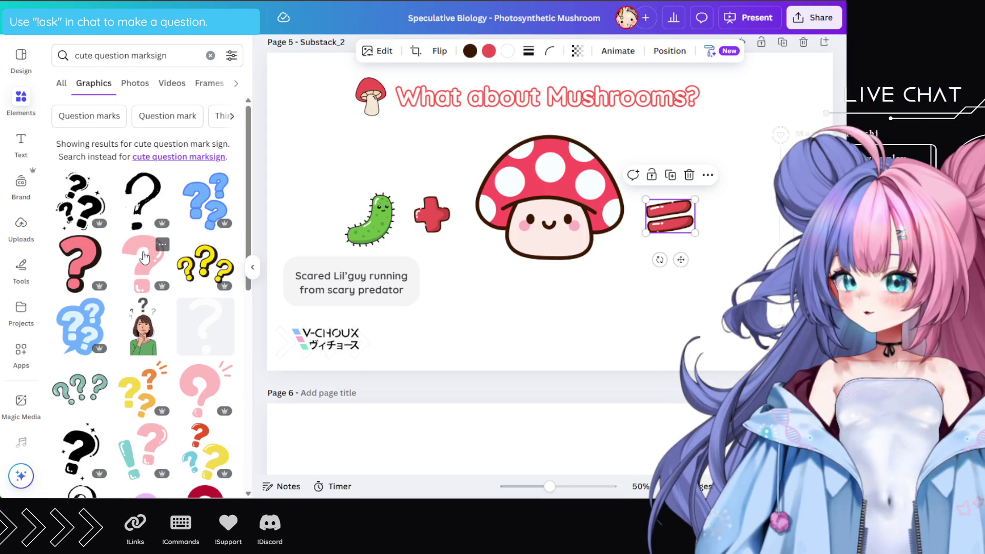
scroll(149, 247, "down", 6)
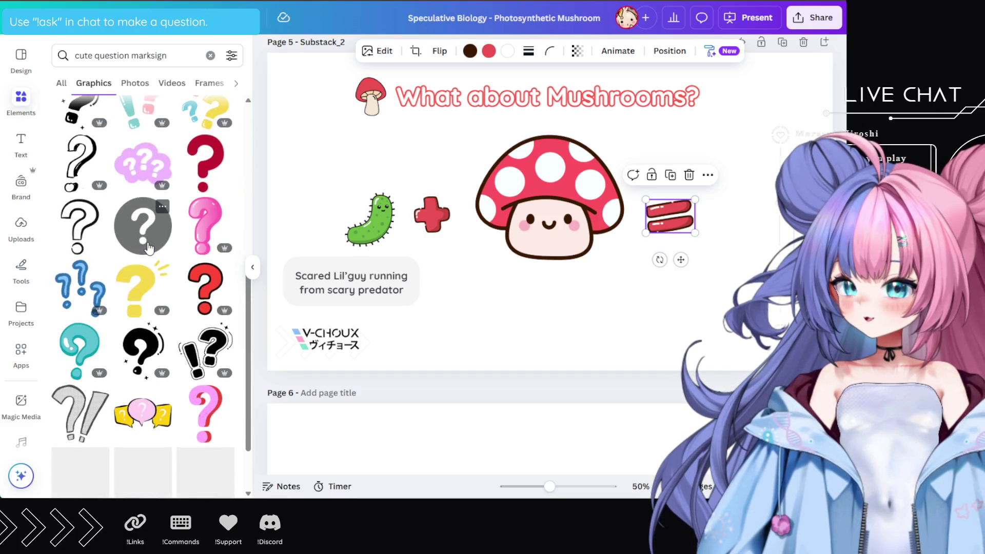
scroll(149, 247, "up", 8)
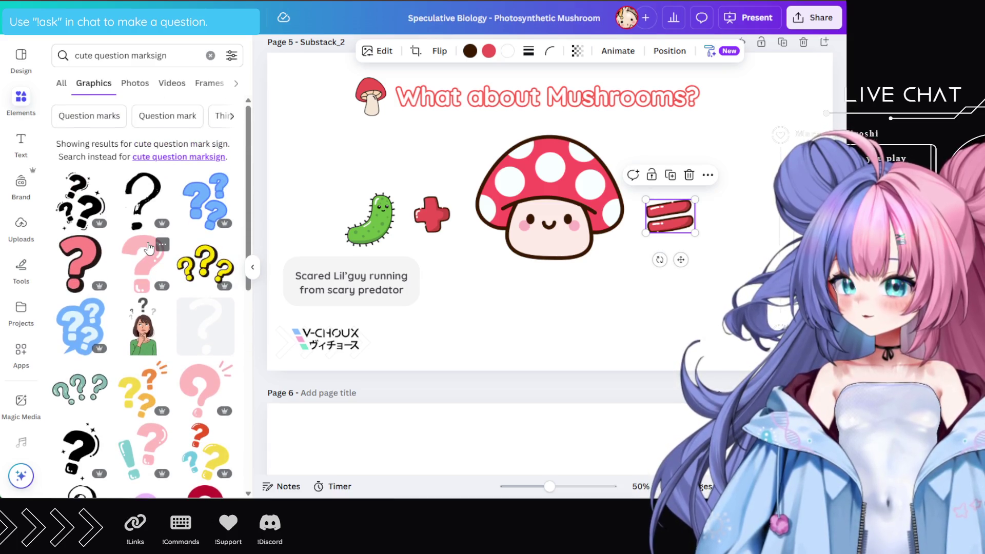
left_click(206, 209)
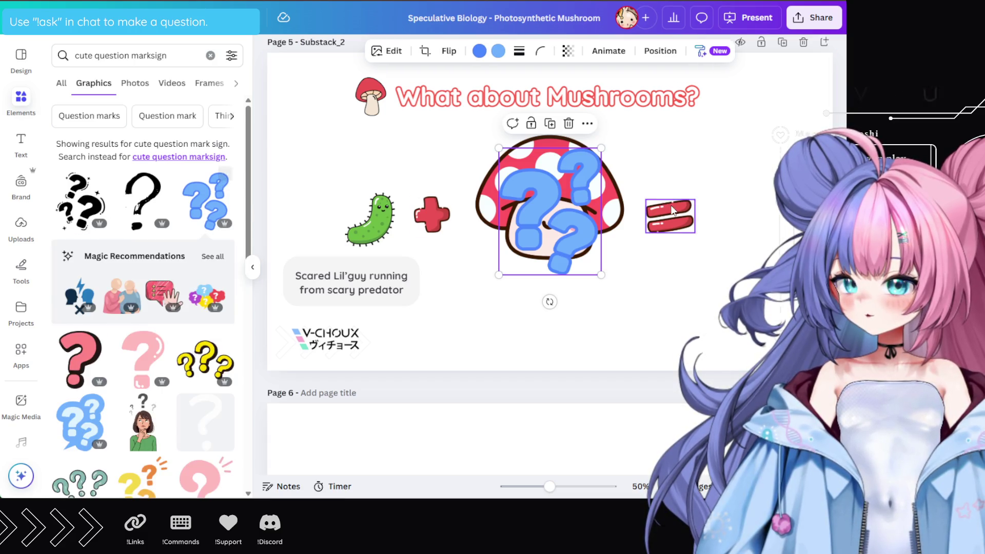
mouse_move(568, 219)
left_mouse_down()
mouse_move(711, 219)
mouse_move(594, 220)
mouse_move(570, 256)
mouse_move(477, 295)
mouse_move(499, 299)
left_mouse_up()
key("Delete")
left_click(143, 358)
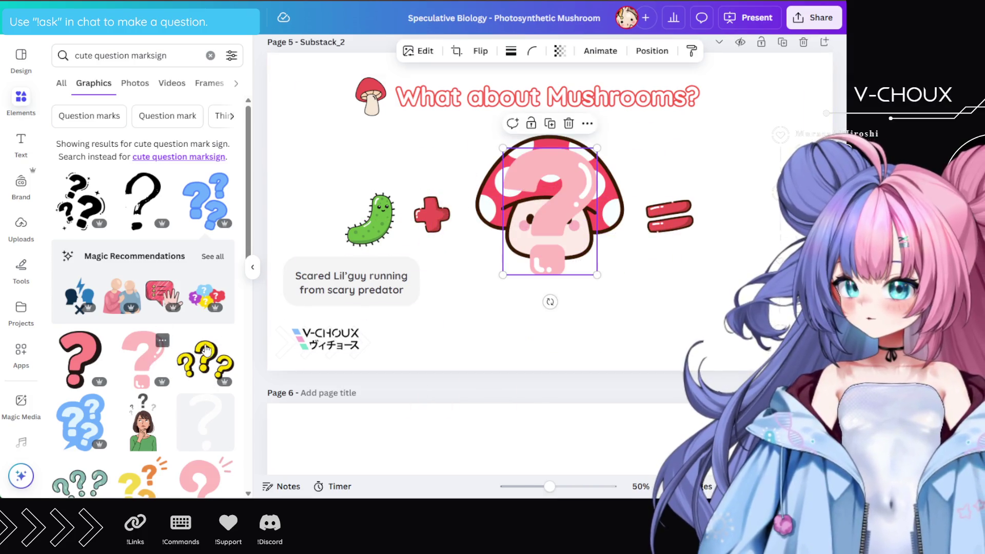
left_click_drag(575, 226, 772, 210)
Scroll through the question mark graphics results
scroll(165, 313, "down", 6)
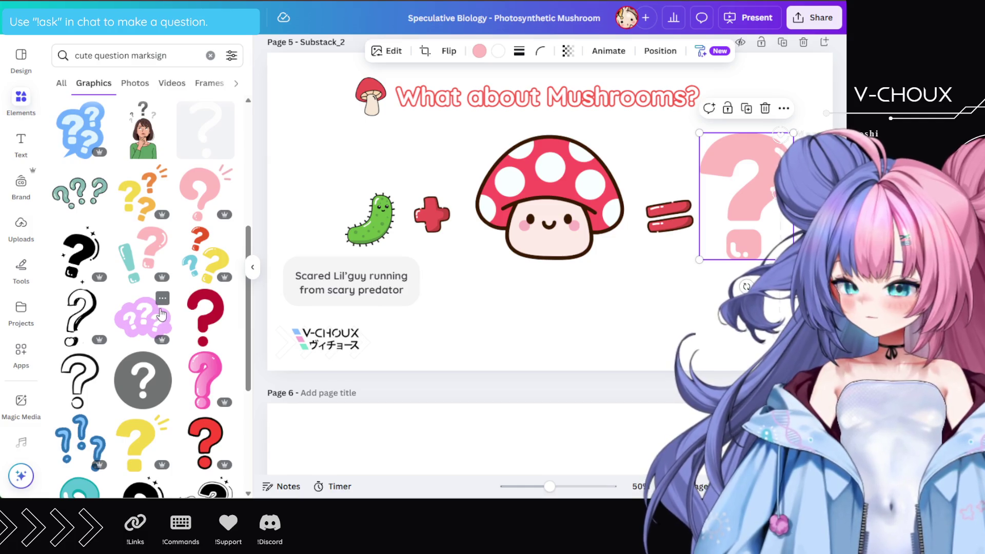
scroll(156, 316, "down", 2)
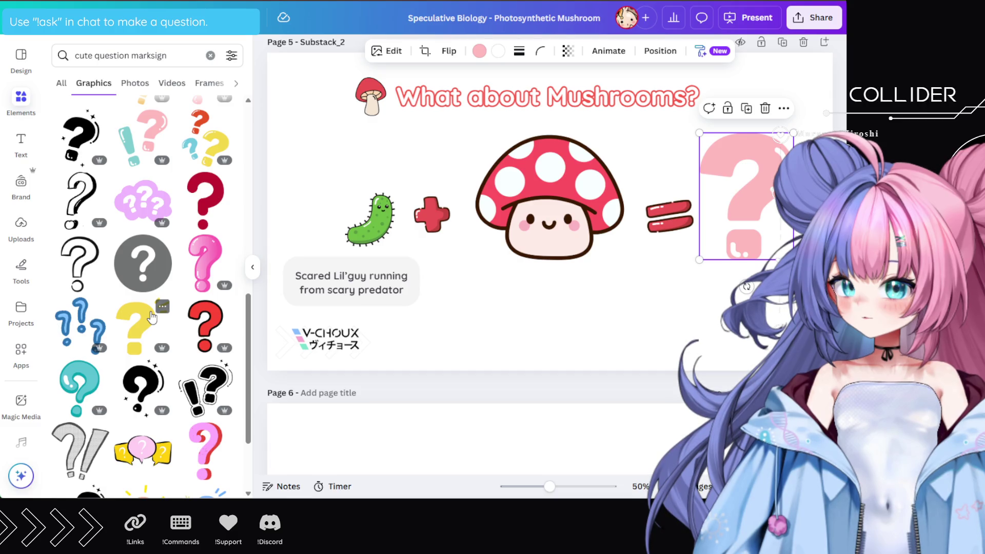
scroll(152, 316, "down", 5)
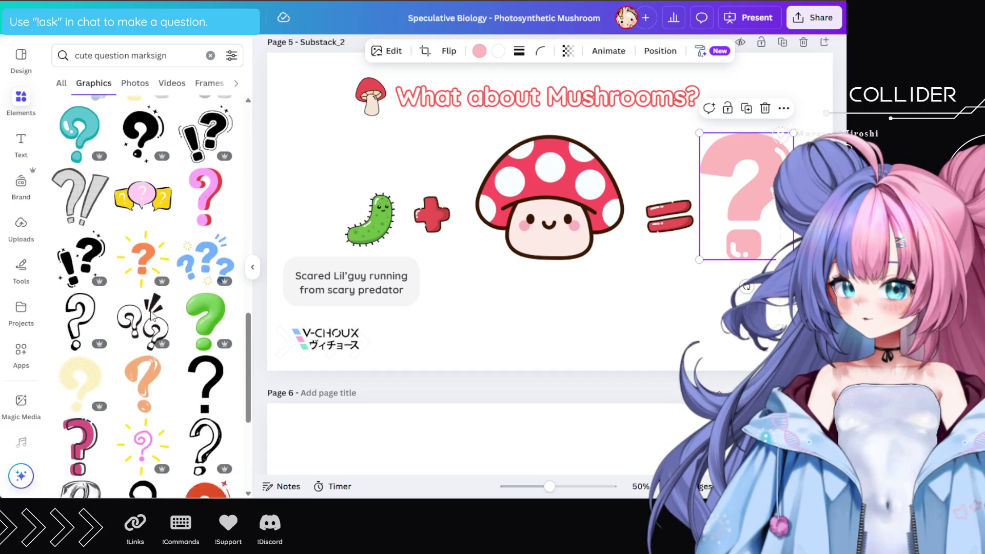
scroll(152, 317, "down", 5)
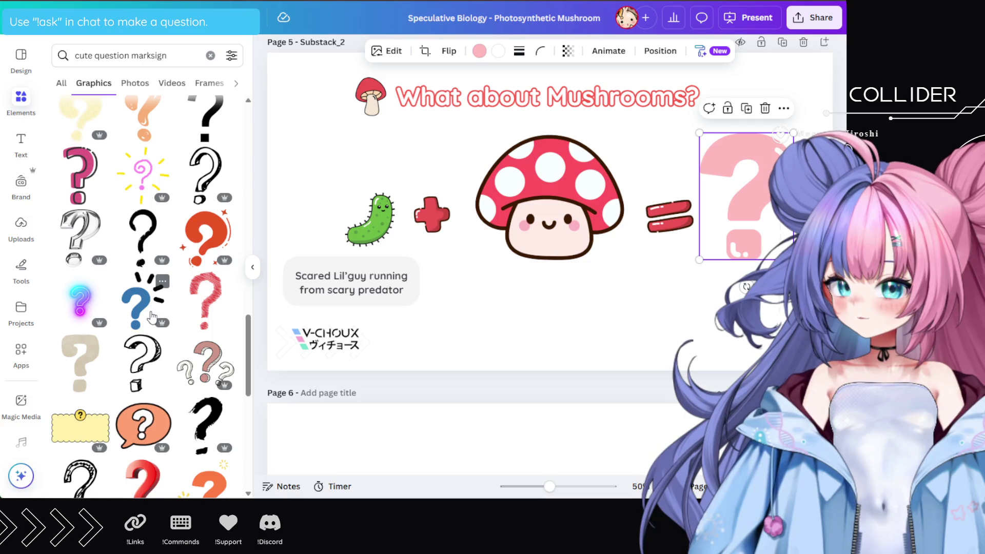
scroll(152, 317, "down", 9)
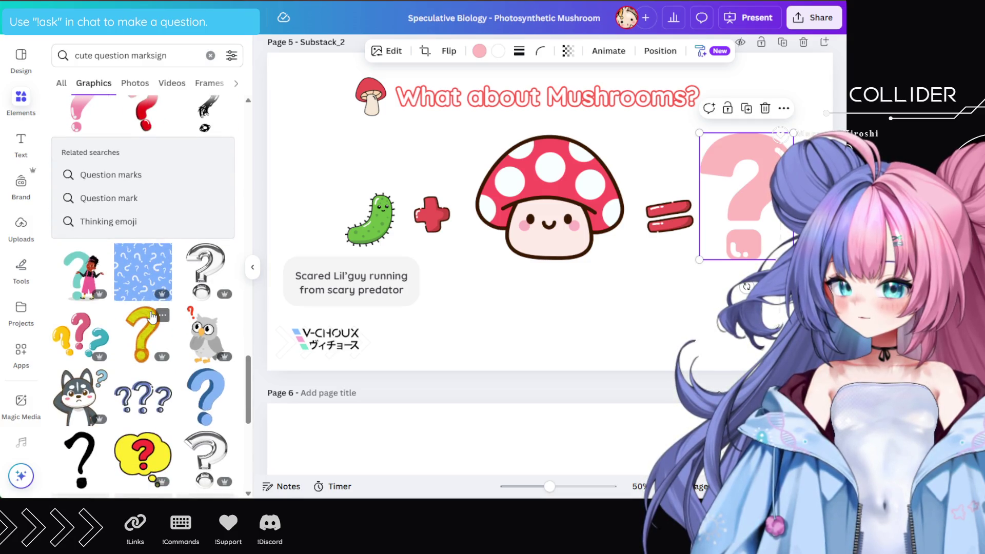
scroll(152, 316, "down", 1)
scroll(151, 317, "down", 5)
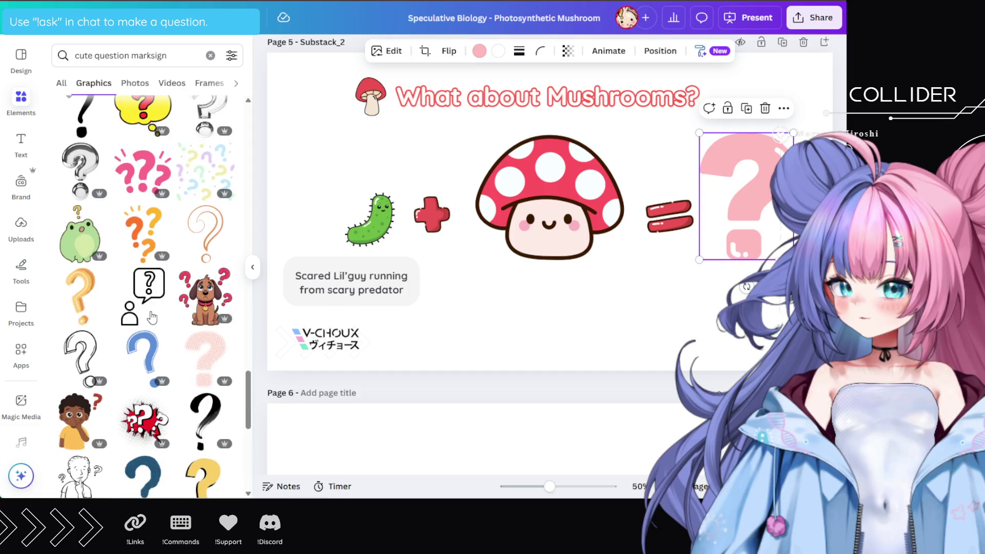
scroll(151, 316, "up", 3)
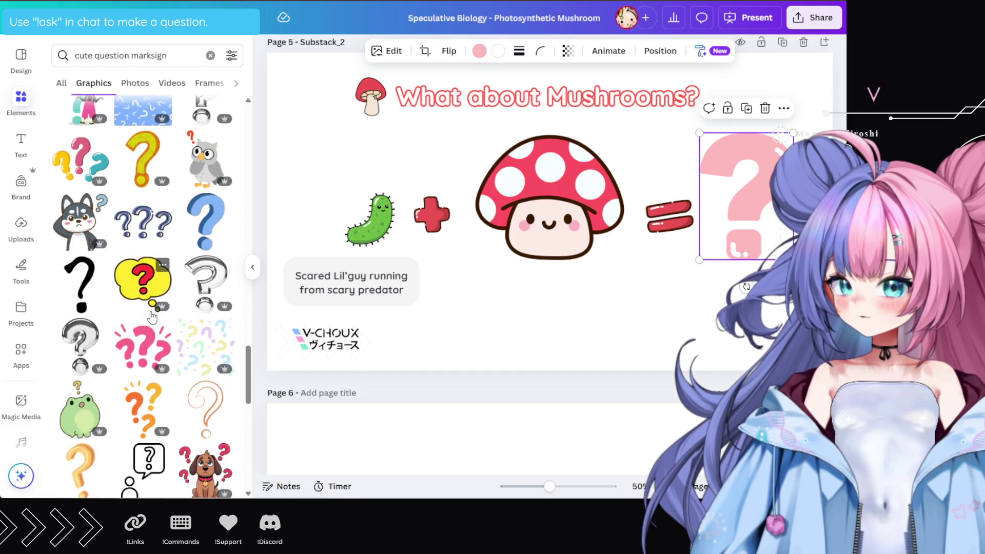
scroll(152, 317, "down", 5)
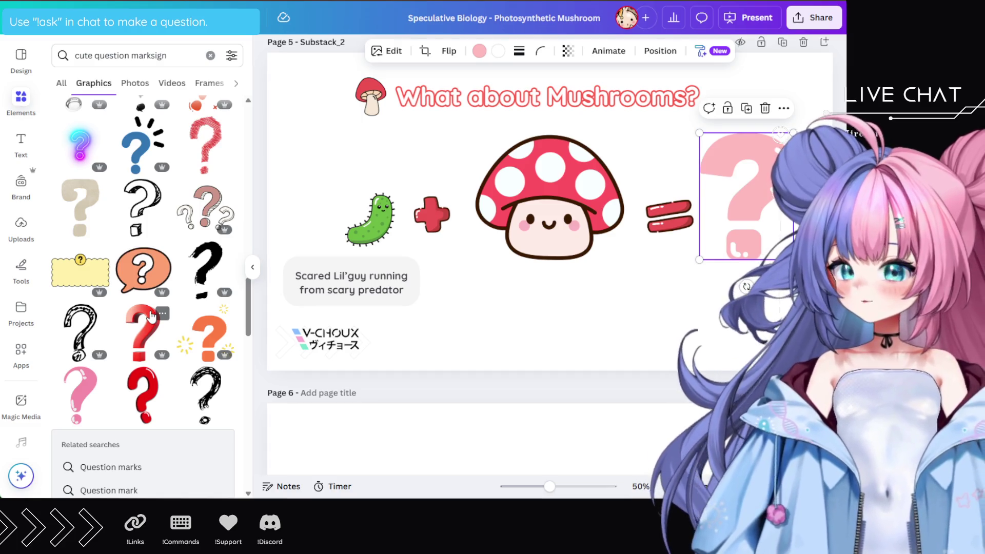
scroll(151, 316, "down", 5)
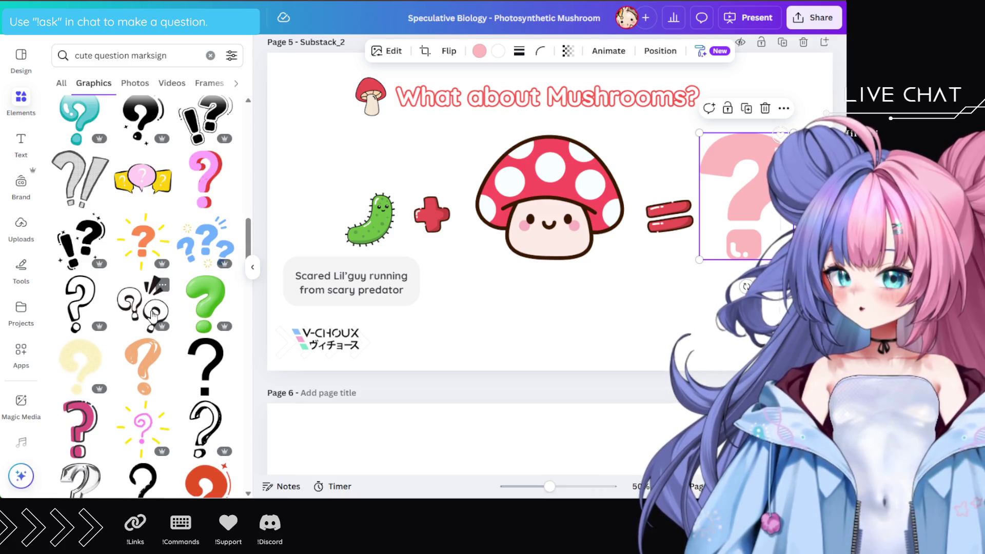
scroll(152, 315, "up", 5)
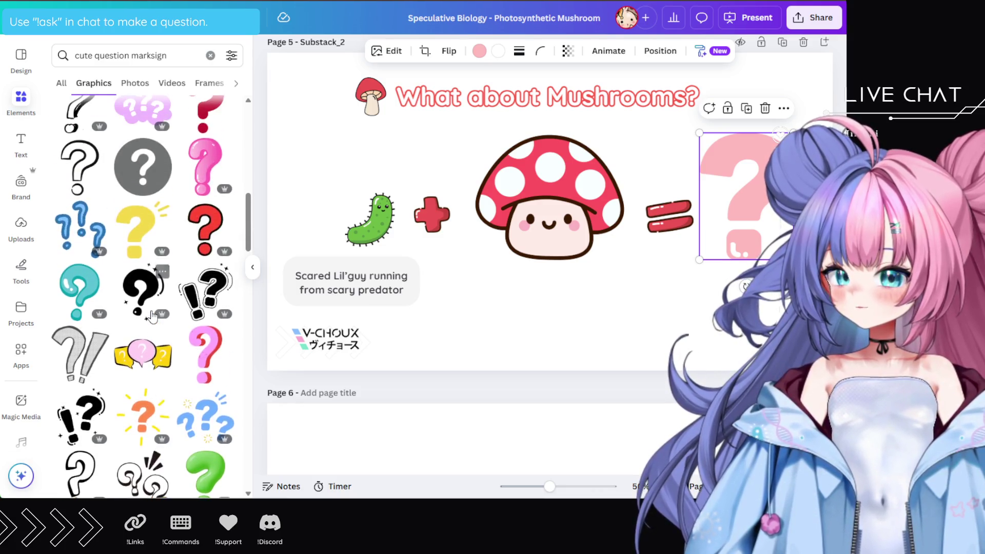
scroll(152, 316, "up", 3)
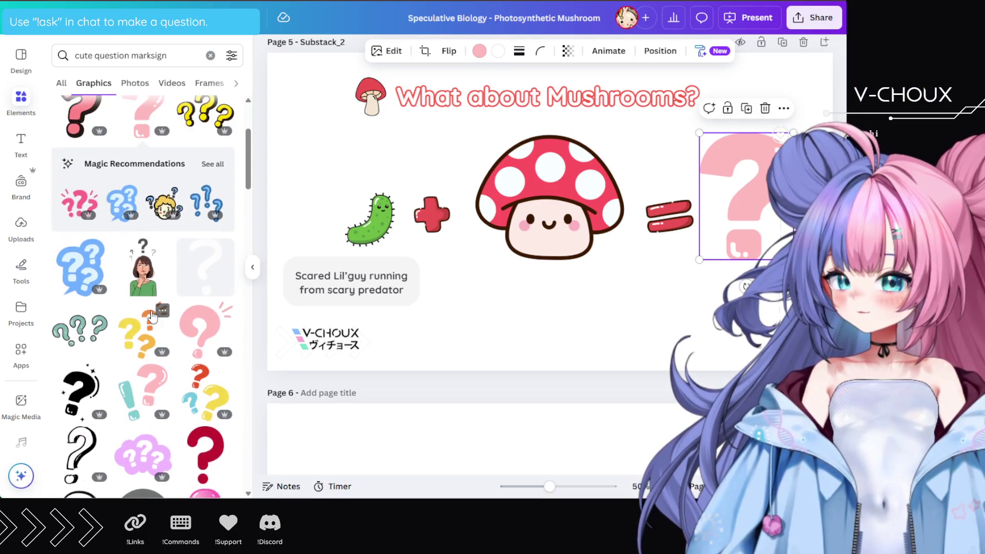
scroll(151, 316, "down", 1)
scroll(152, 315, "down", 1)
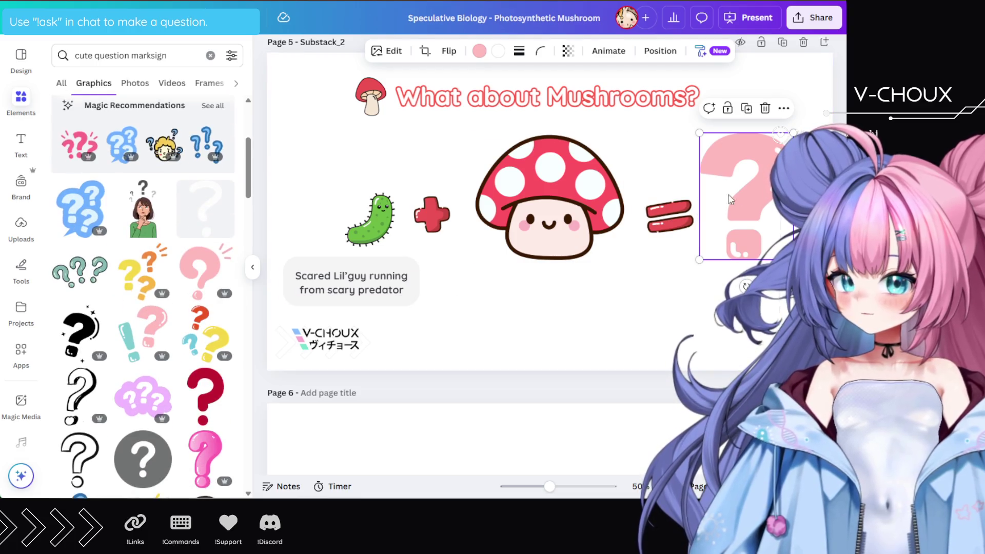
Recolour the question mark to red #ED5353 and add the teal question-marks graphic
left_click(479, 50)
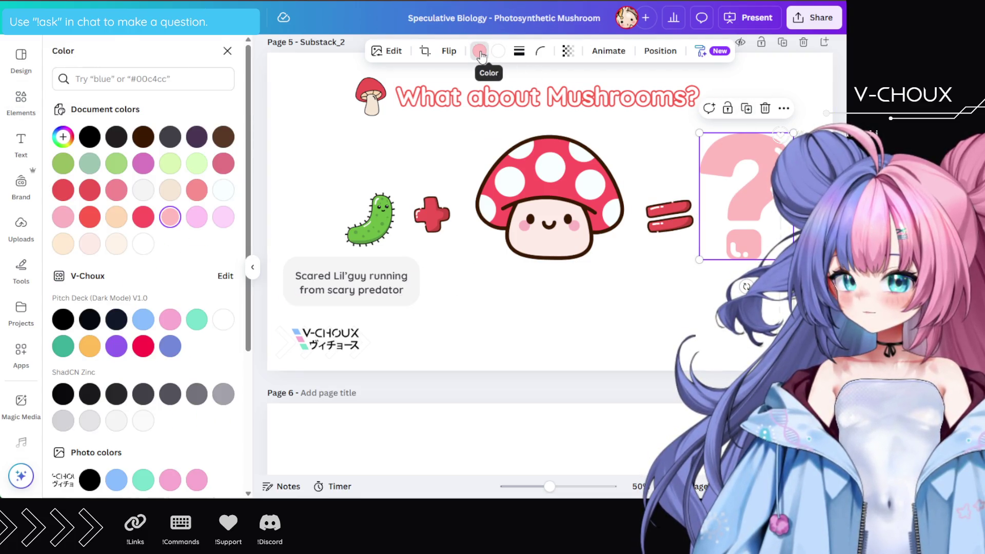
left_click(63, 136)
left_click(213, 262)
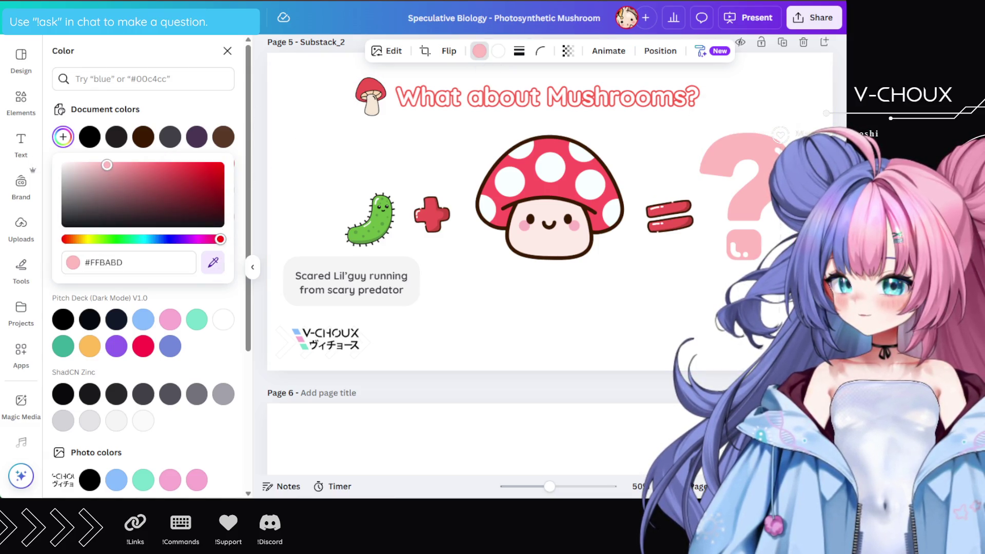
left_click(371, 91)
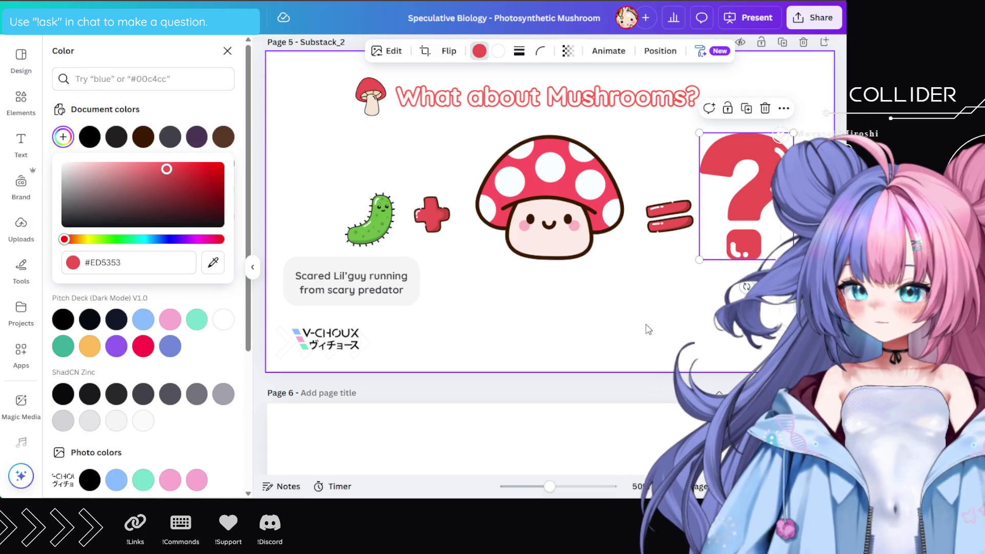
left_click(227, 51)
scroll(177, 250, "up", 3)
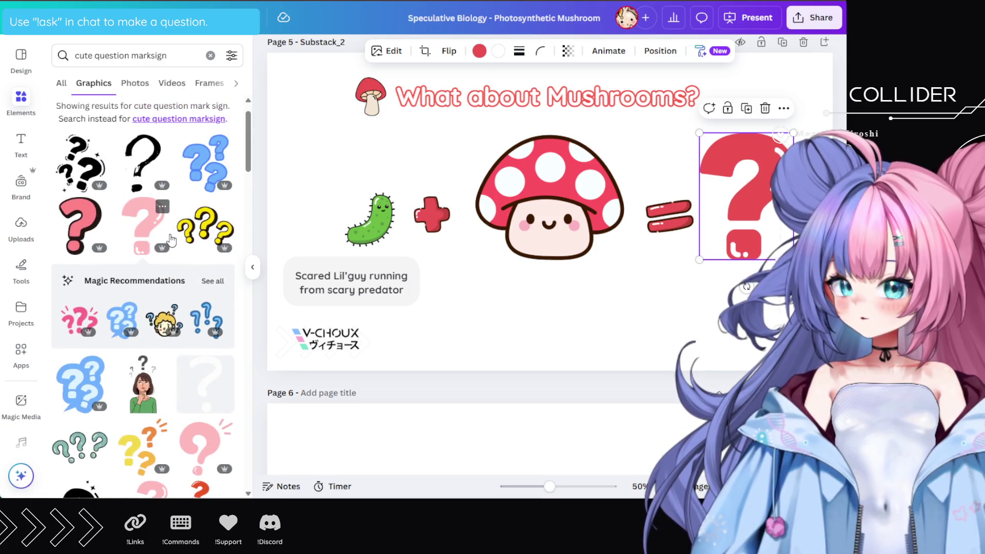
left_click(81, 444)
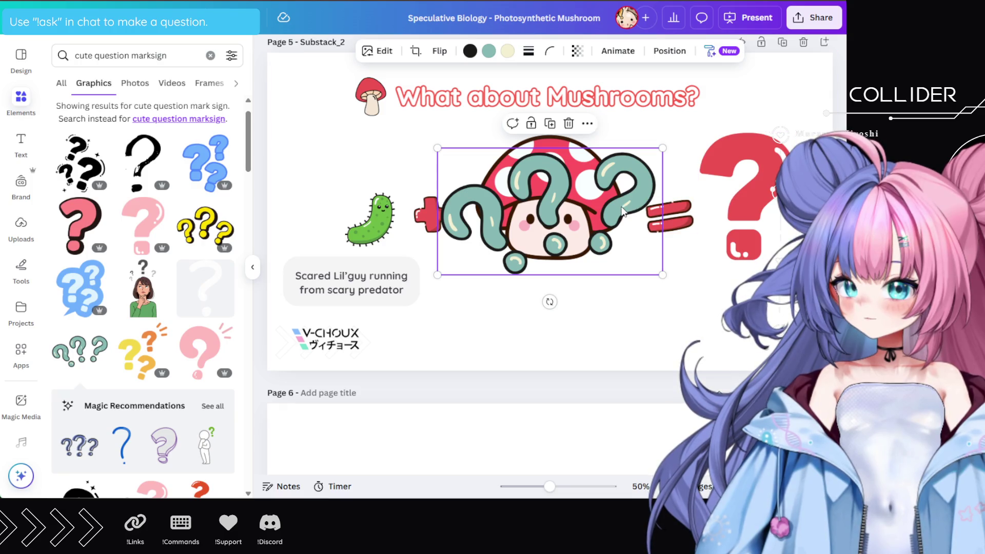
Move the teal question marks below the mushroom and recolour them red with a dark brown outline
mouse_move(623, 211)
left_mouse_down()
mouse_move(653, 262)
mouse_move(691, 289)
left_mouse_up()
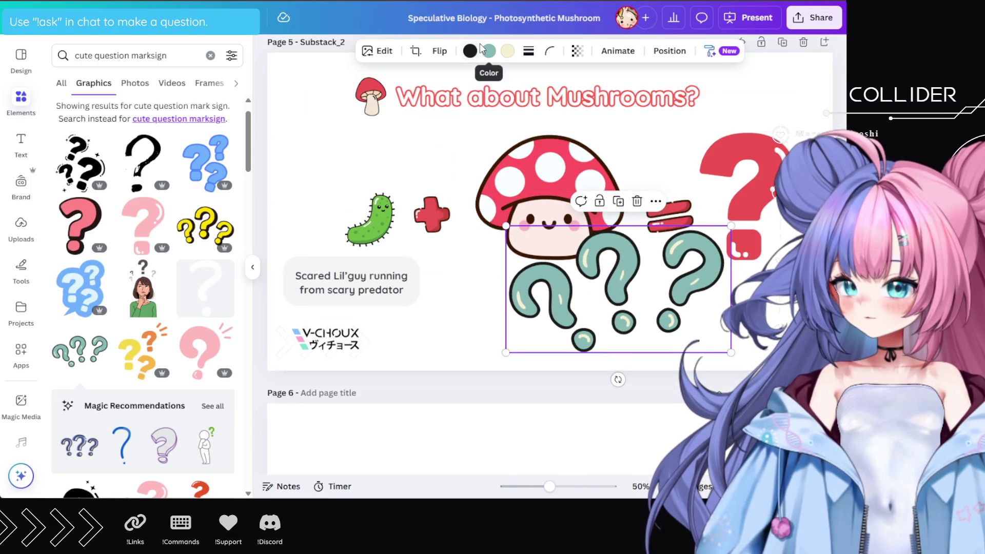
left_click(488, 50)
left_click(63, 137)
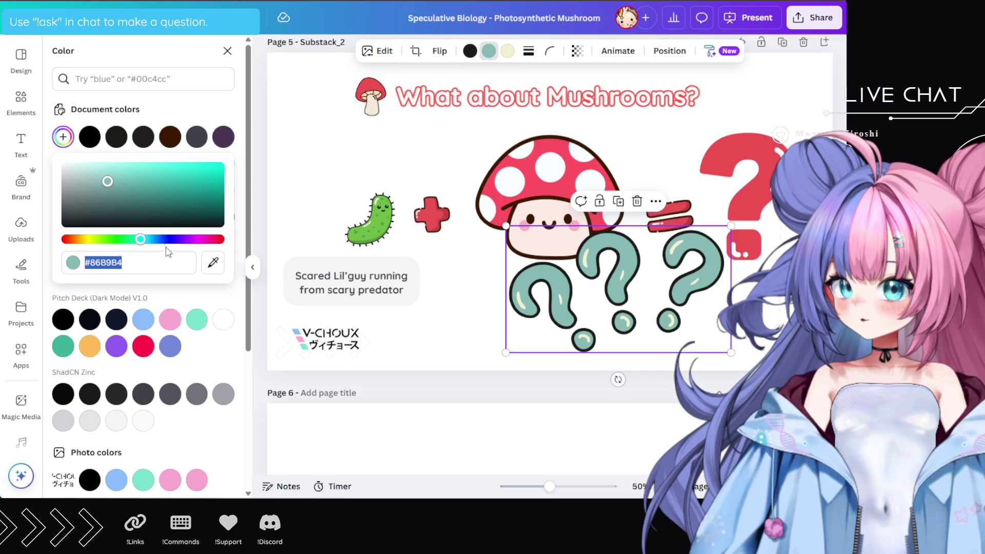
left_click(222, 272)
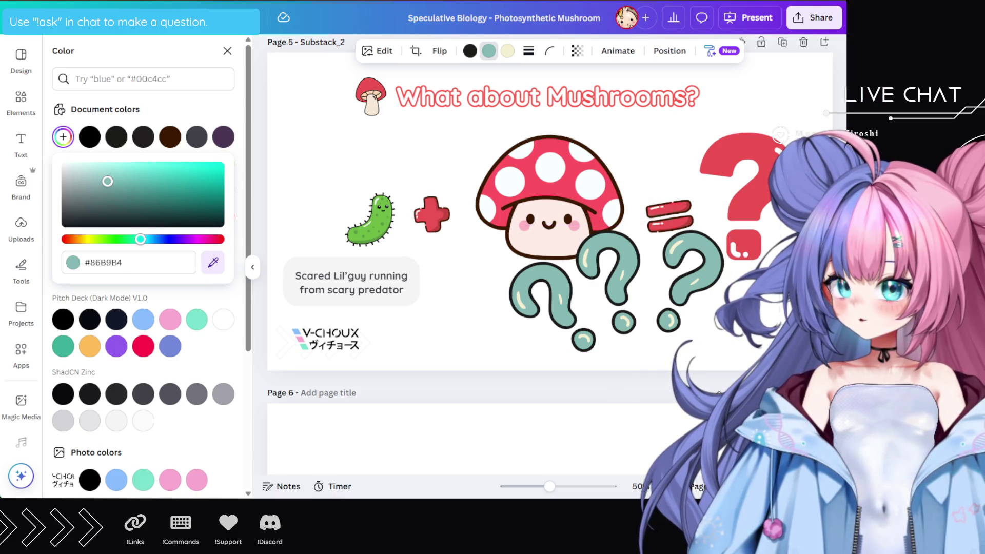
left_click(432, 221)
left_click(469, 52)
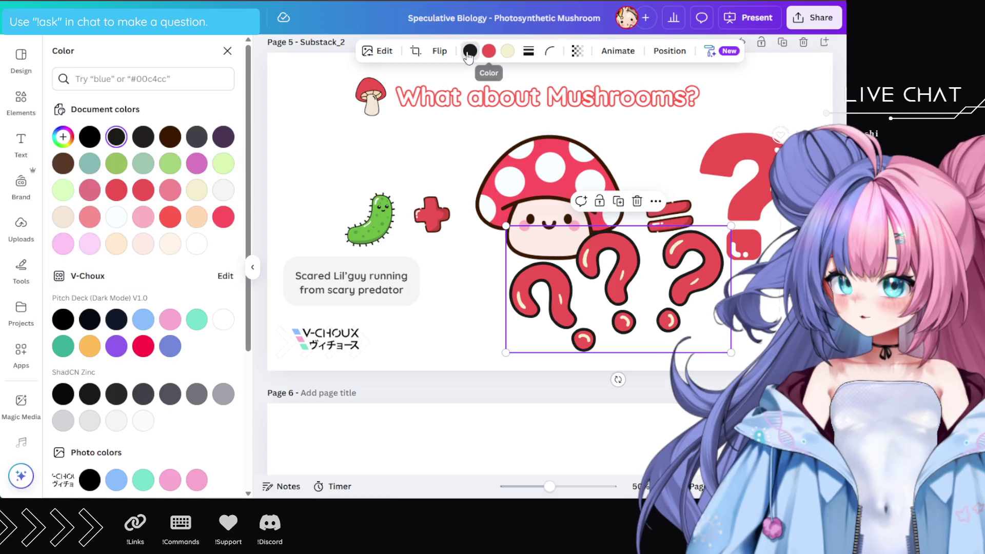
left_click(63, 136)
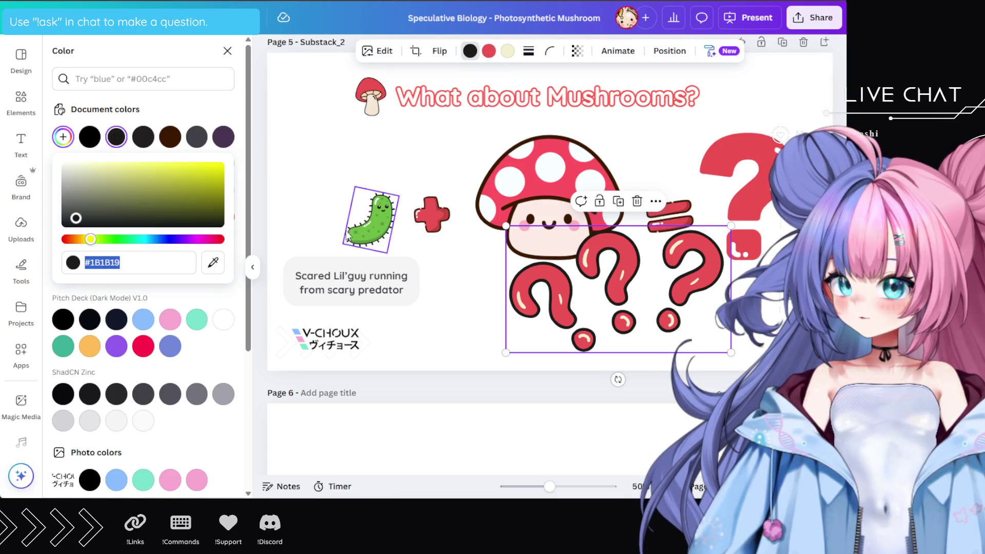
left_click(222, 263)
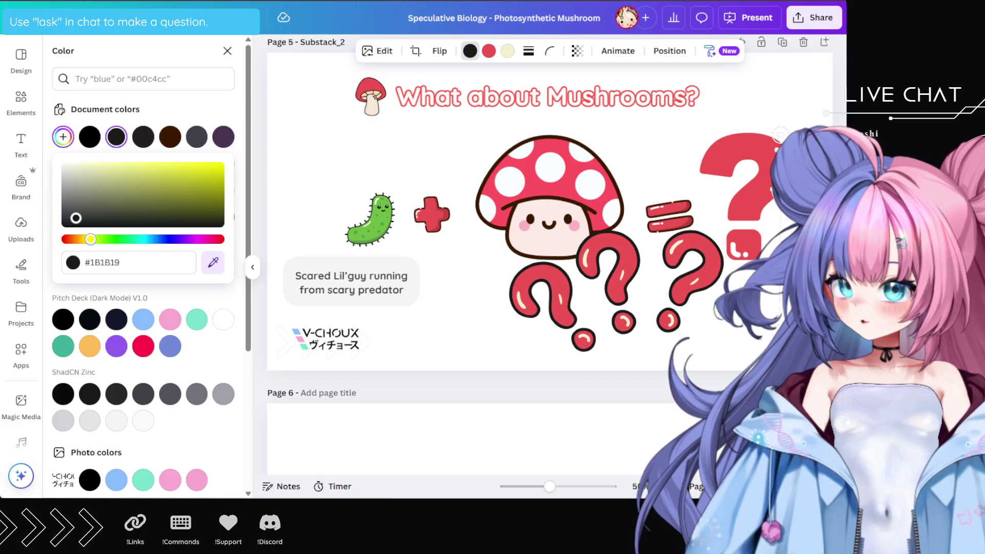
left_click(550, 137)
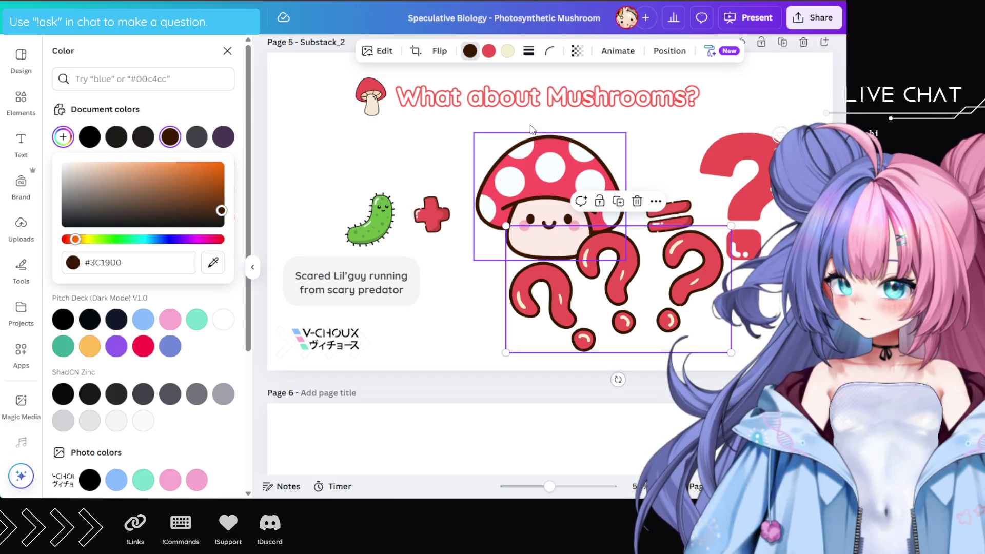
Change the question marks' cream highlight colour to pure white #FFFFFF
left_click(507, 51)
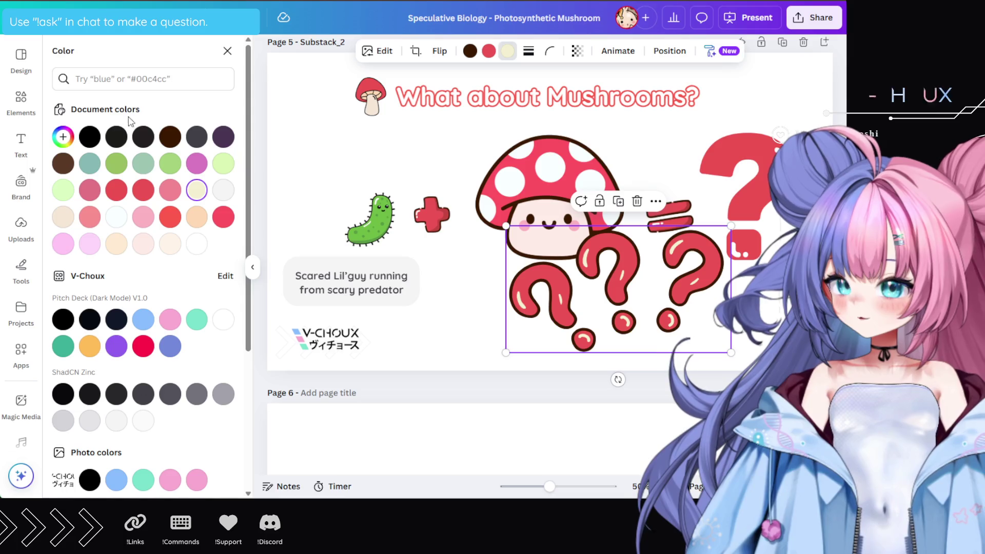
left_click(63, 137)
left_click(214, 262)
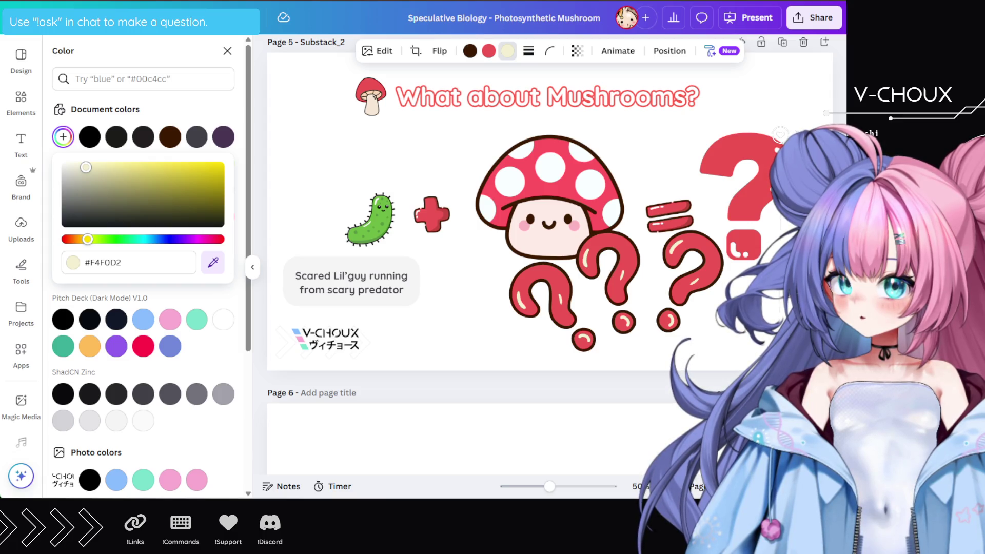
left_click(417, 220)
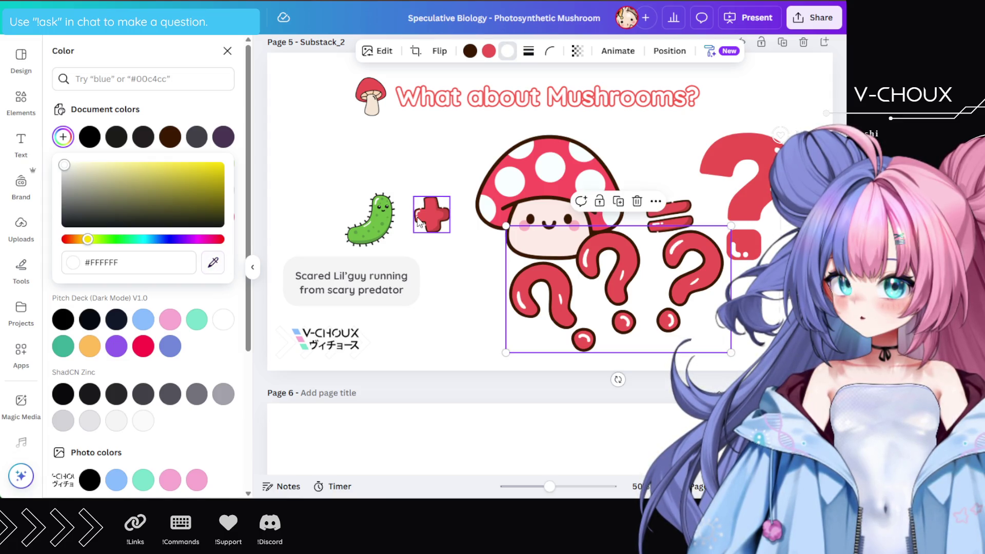
left_click(731, 186)
left_click(668, 264)
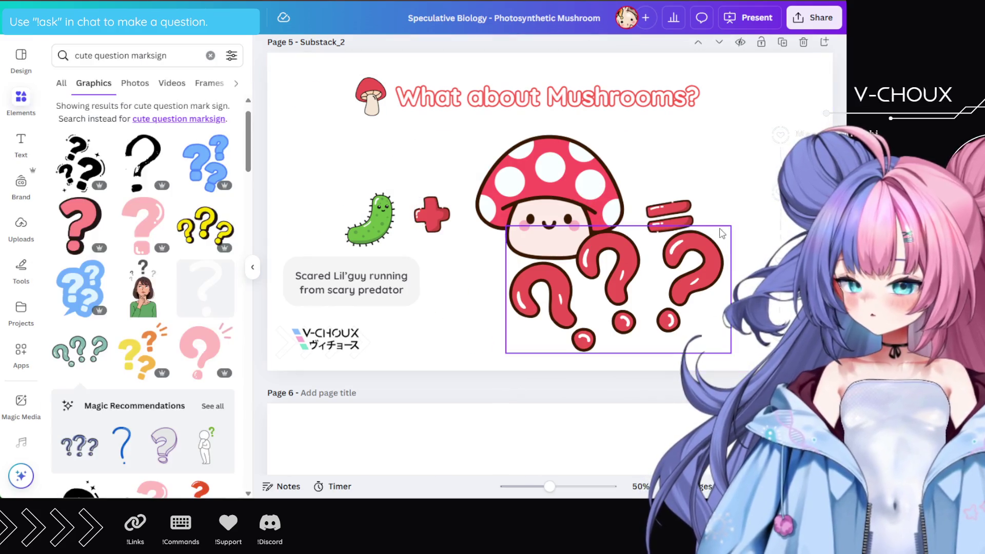
Shrink, tilt and place the question-mark cluster beside the mushroom, and shrink the mushroom
left_click_drag(730, 351, 661, 315)
mouse_move(611, 267)
left_mouse_down()
mouse_move(737, 222)
mouse_move(767, 182)
left_mouse_up()
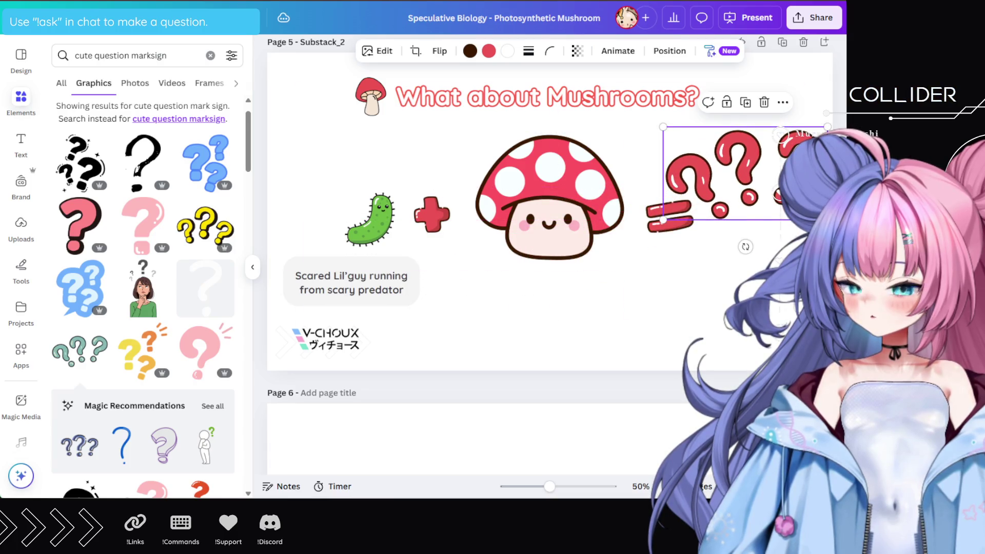
left_click_drag(745, 247, 718, 241)
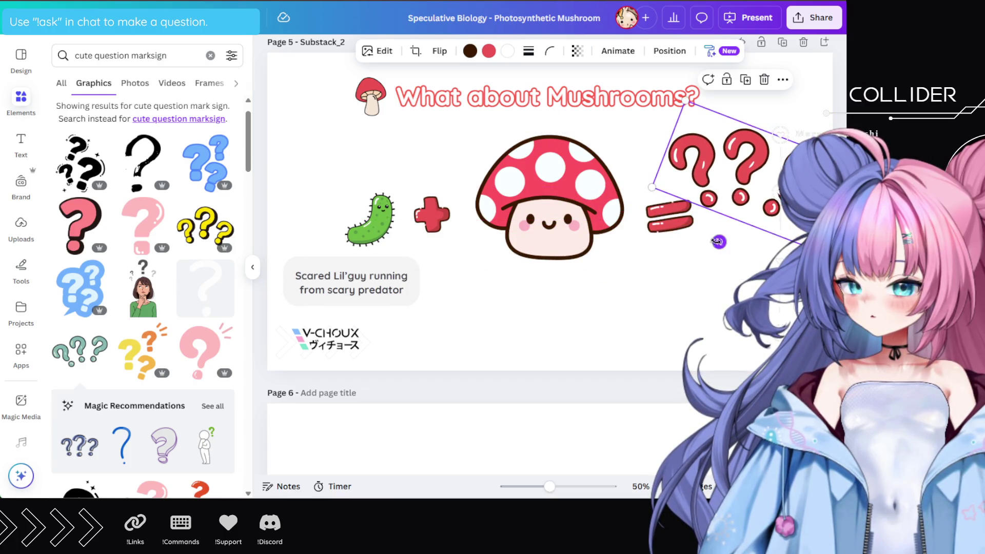
left_click_drag(652, 187, 691, 193)
left_click(611, 155)
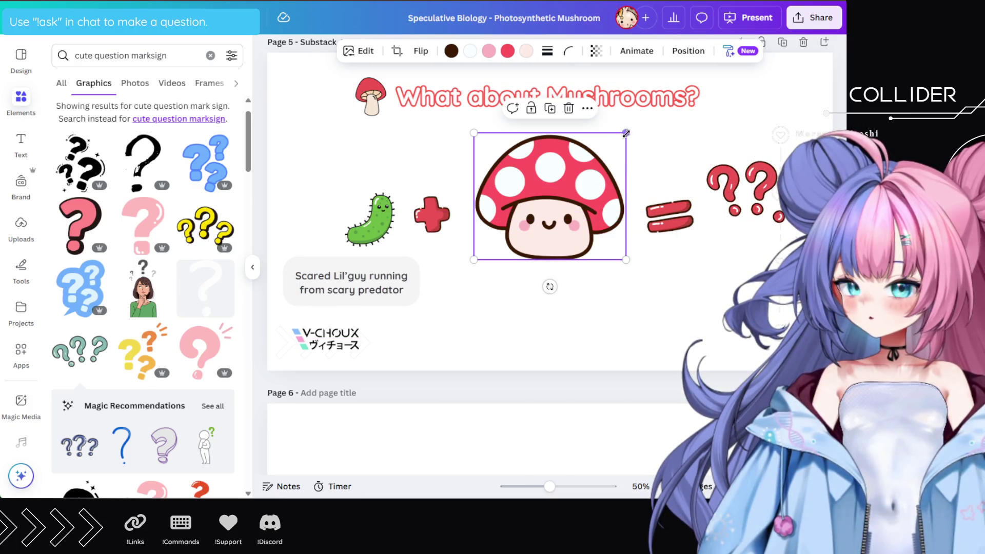
left_click_drag(626, 133, 606, 150)
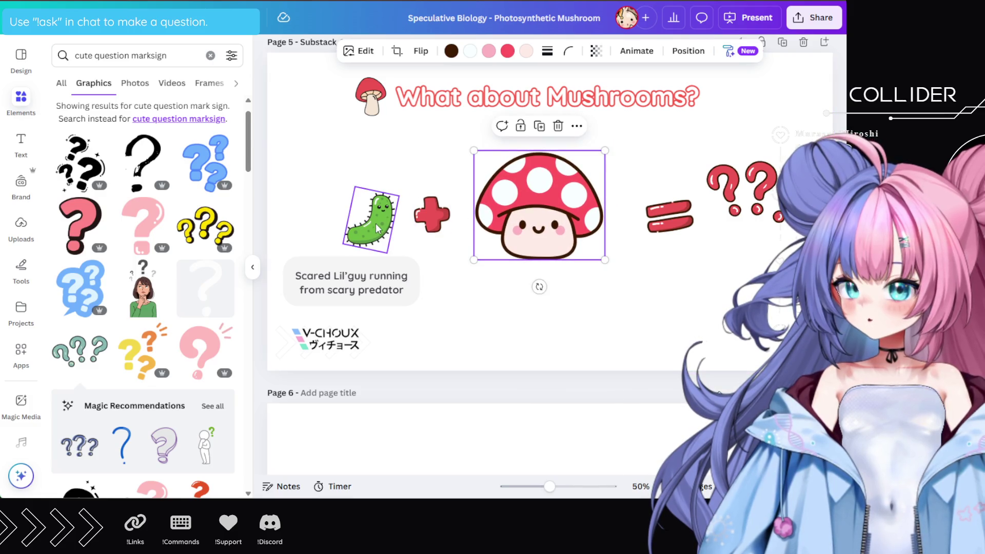
Shift all equation elements left into one row and tilt the equals sign about 13°
left_click_drag(377, 228, 343, 229)
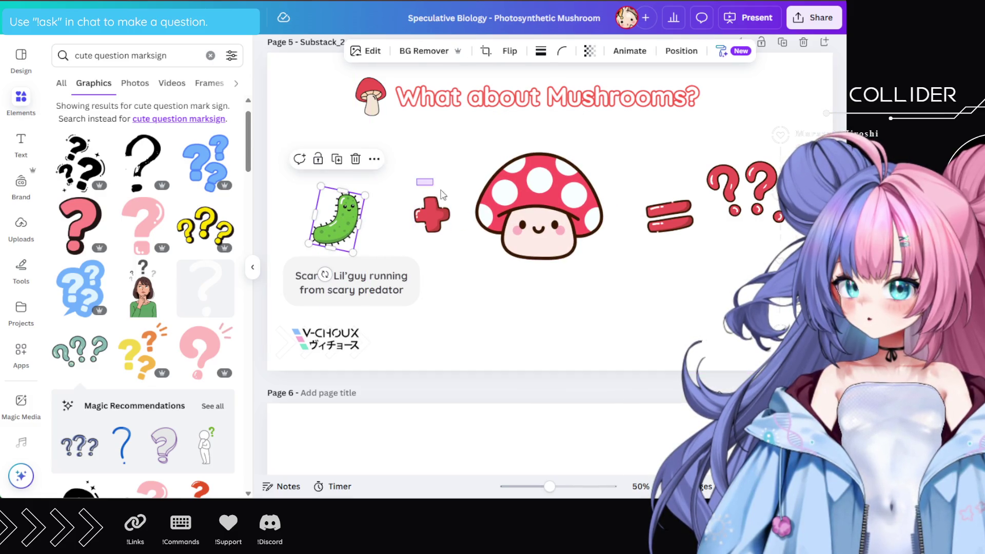
left_click_drag(441, 194, 608, 263)
left_click_drag(526, 231, 482, 231)
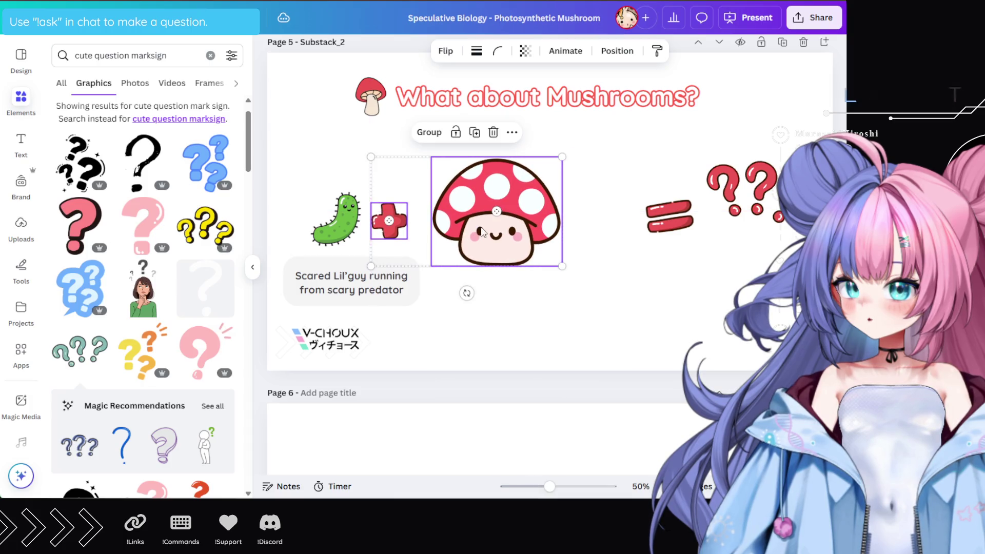
left_click_drag(634, 141, 739, 238)
mouse_move(776, 211)
left_mouse_down()
mouse_move(761, 206)
mouse_move(715, 223)
mouse_move(764, 240)
left_mouse_up()
key("Escape")
left_click_drag(687, 221, 639, 223)
left_click(687, 287)
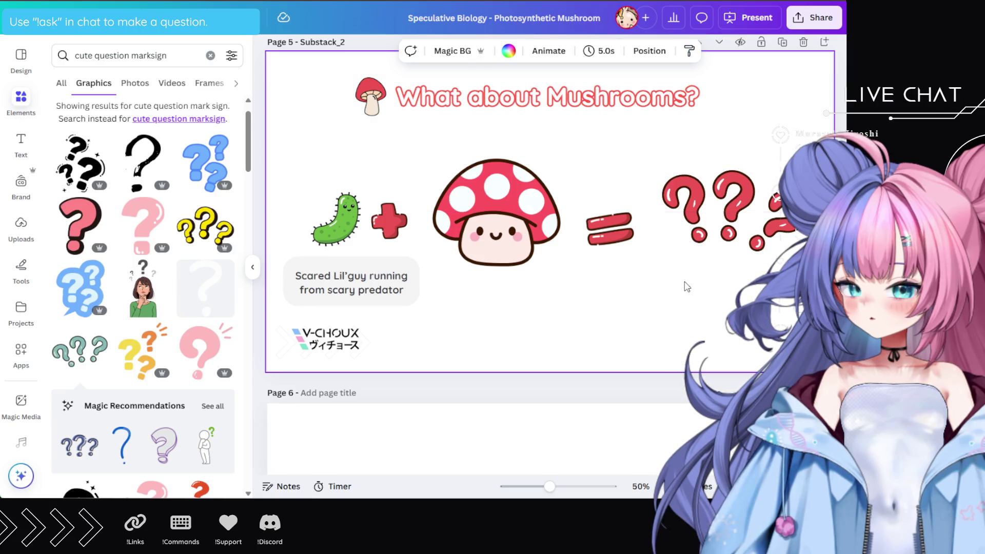
left_click(623, 231)
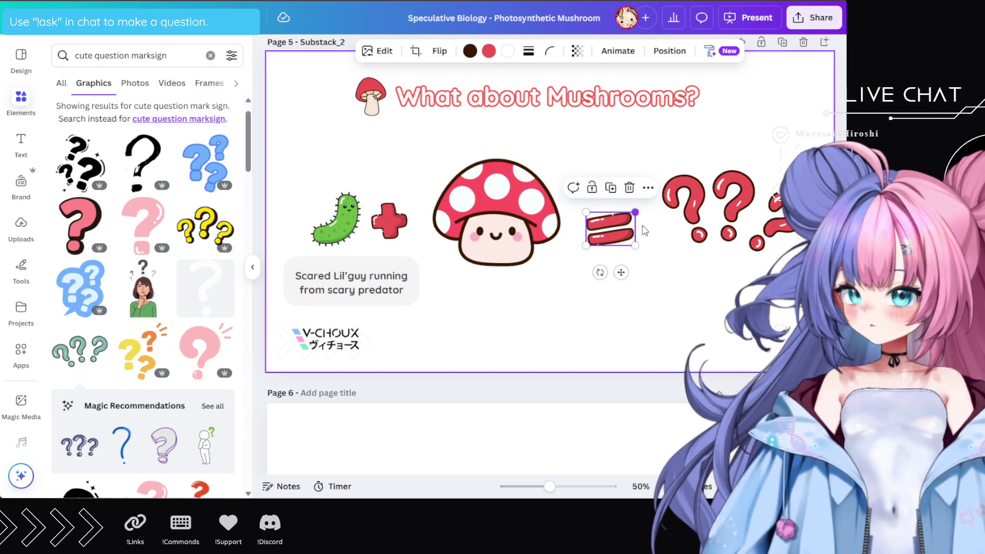
mouse_move(600, 270)
left_mouse_down()
mouse_move(585, 275)
mouse_move(596, 272)
mouse_move(615, 226)
left_mouse_up()
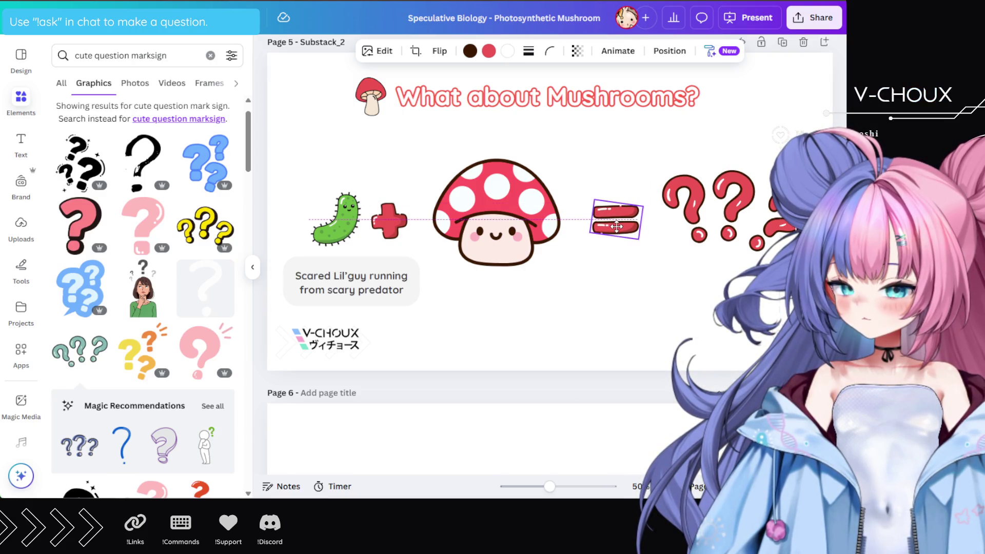
left_click(663, 306)
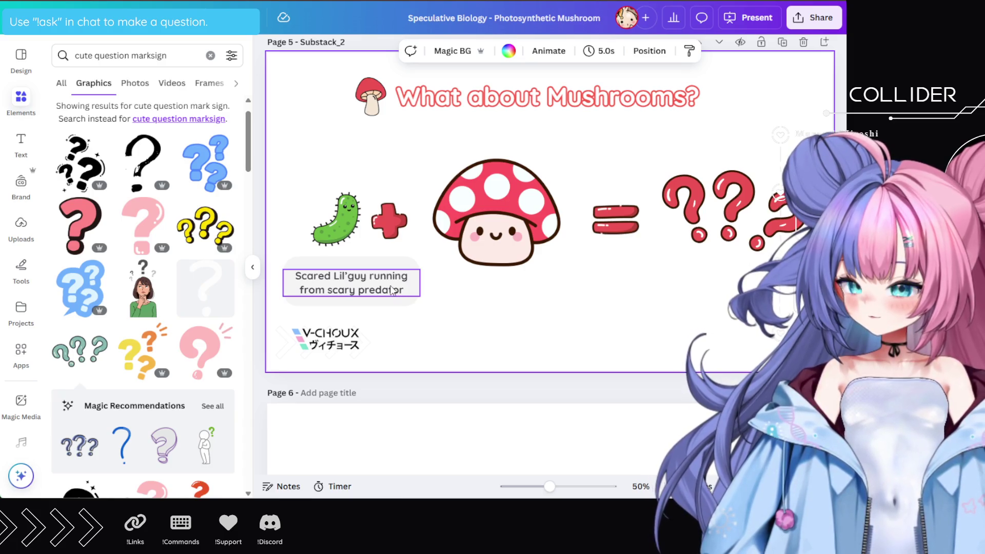
Replace the bacterium caption's predator line with 'Can a mushroom gain photosynthesis?'
left_click(392, 289)
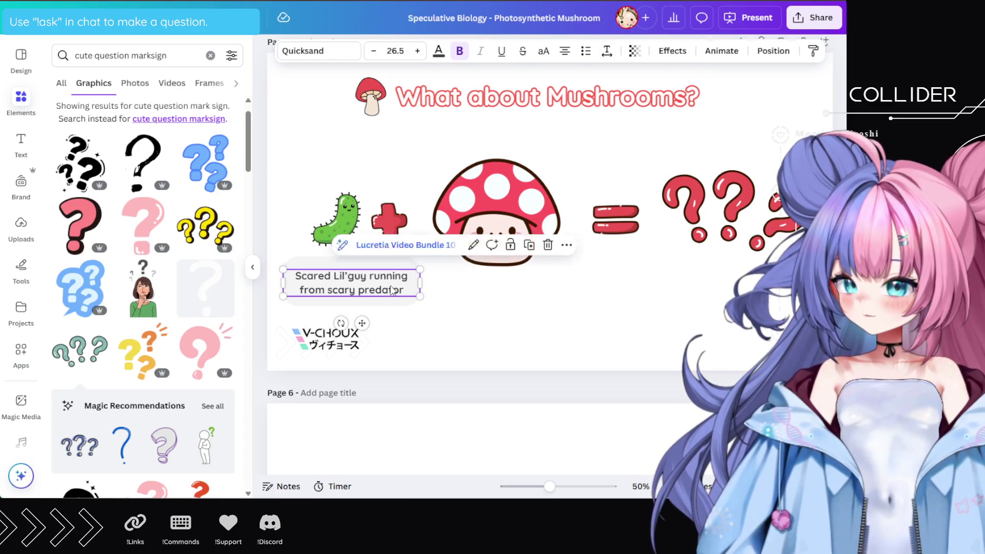
left_click(391, 287)
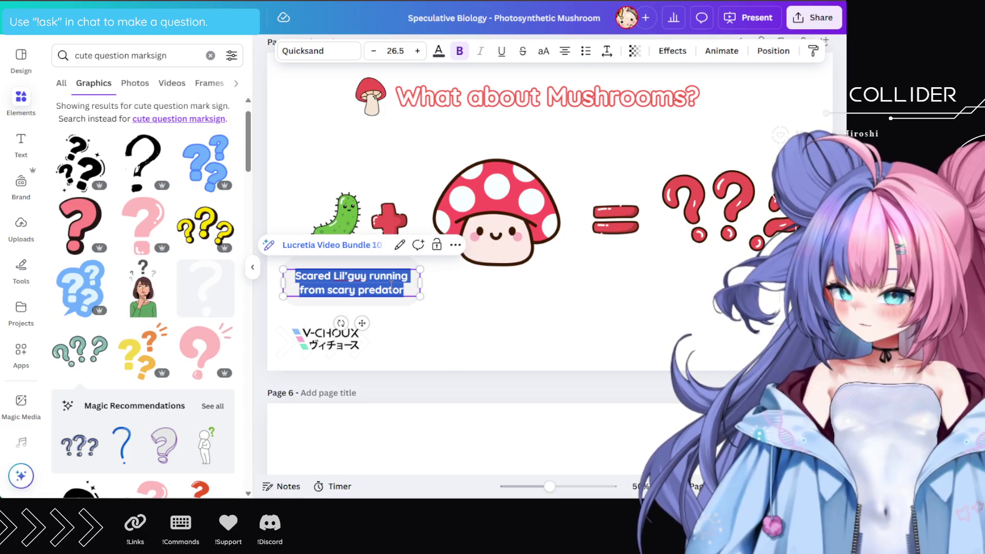
type("Can a mus")
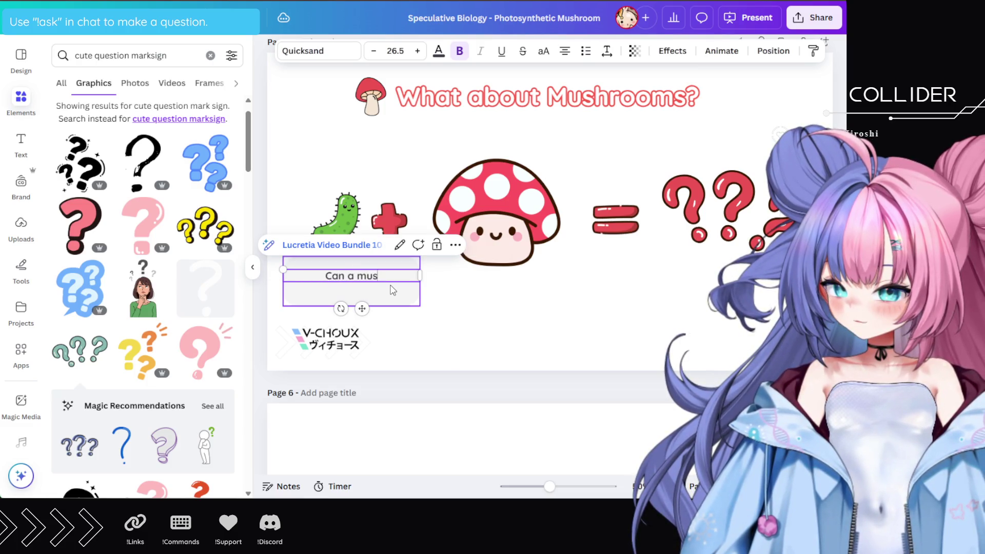
type(" gain")
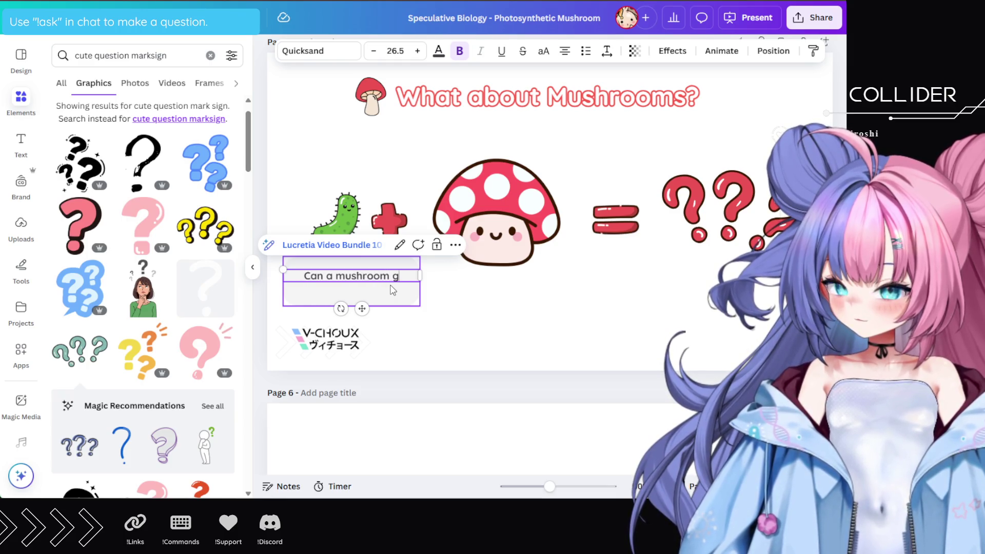
type(" photos")
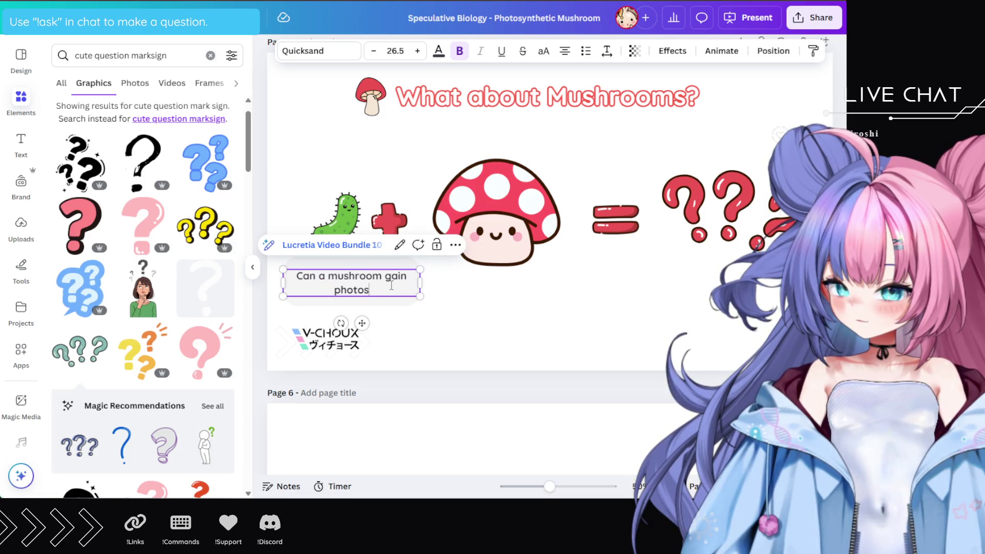
type("ynthe")
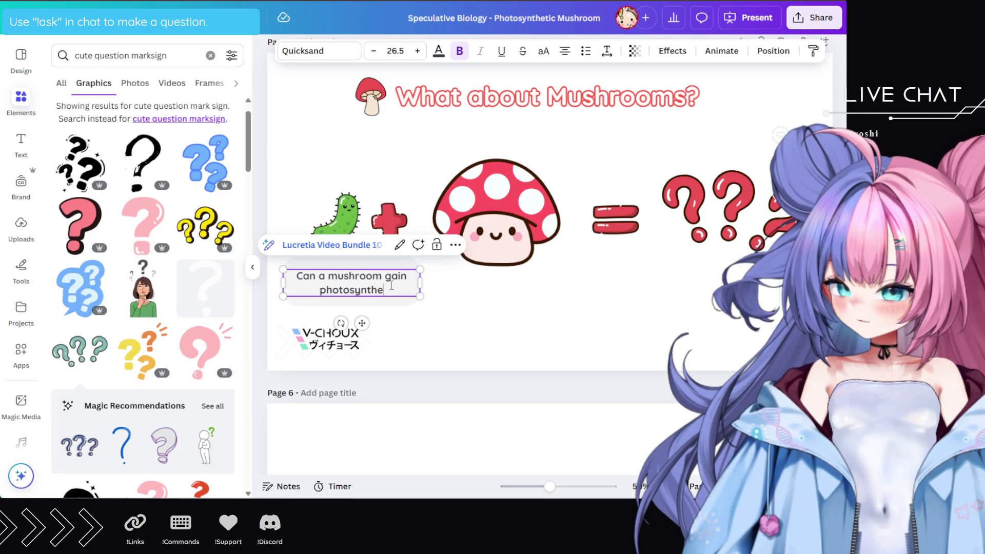
type("sis?")
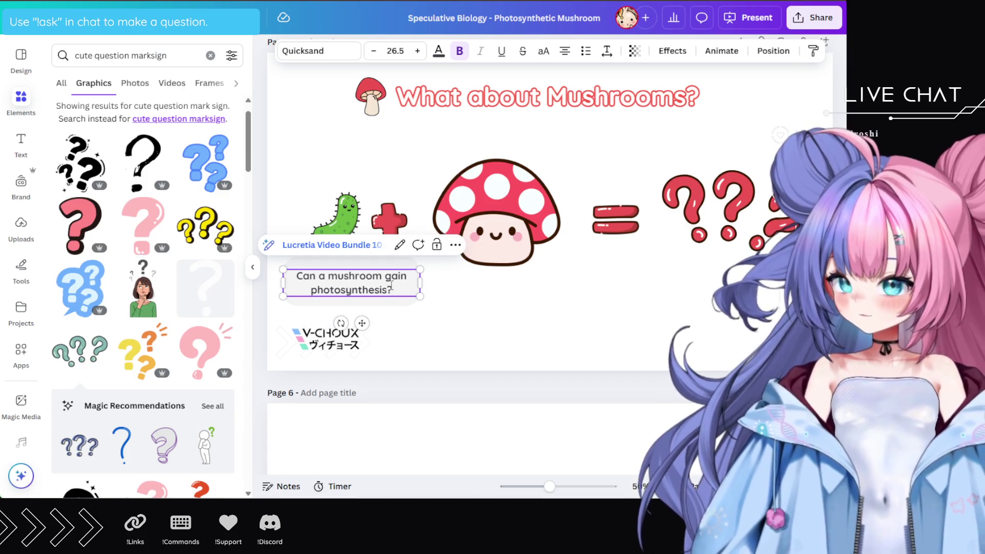
Move the photosynthesis caption to the bottom centre of the slide
left_click_drag(410, 329, 275, 262)
left_click(439, 303)
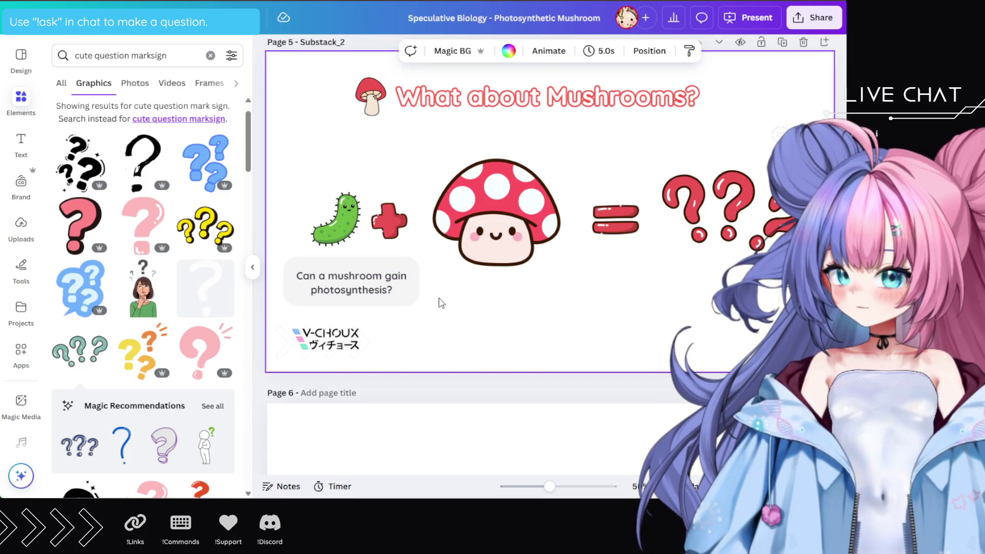
mouse_move(367, 279)
left_mouse_down()
mouse_move(528, 323)
mouse_move(511, 322)
mouse_move(511, 312)
left_mouse_up()
left_click(670, 345)
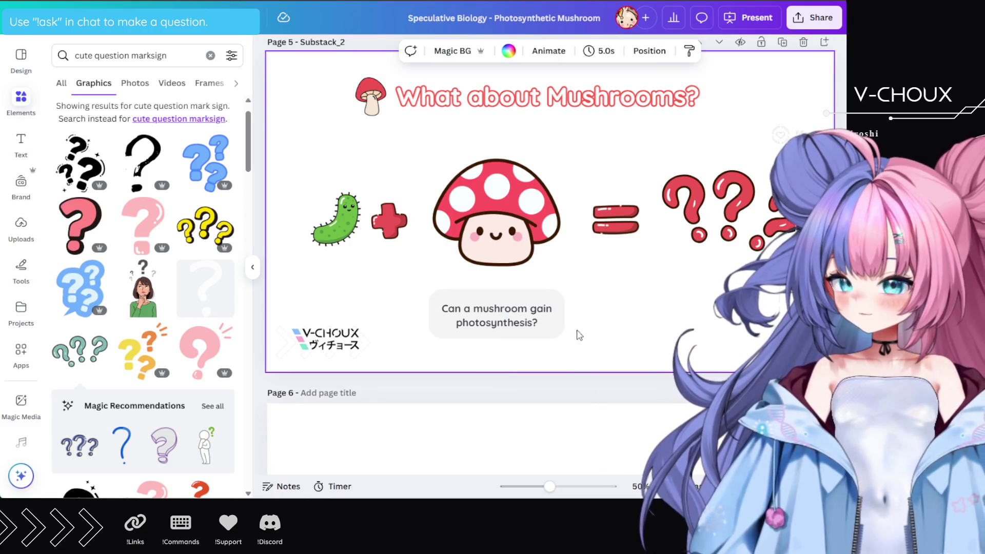
Copy the caption to the right and retype it as 'A green mushroom?'
left_click(529, 321)
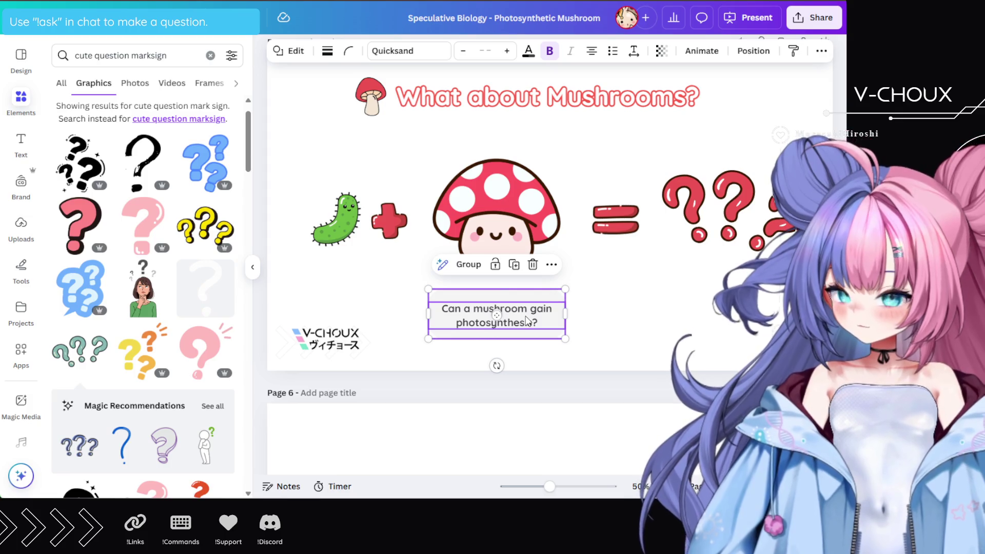
left_click_drag(528, 322, 759, 303)
double_click(758, 303)
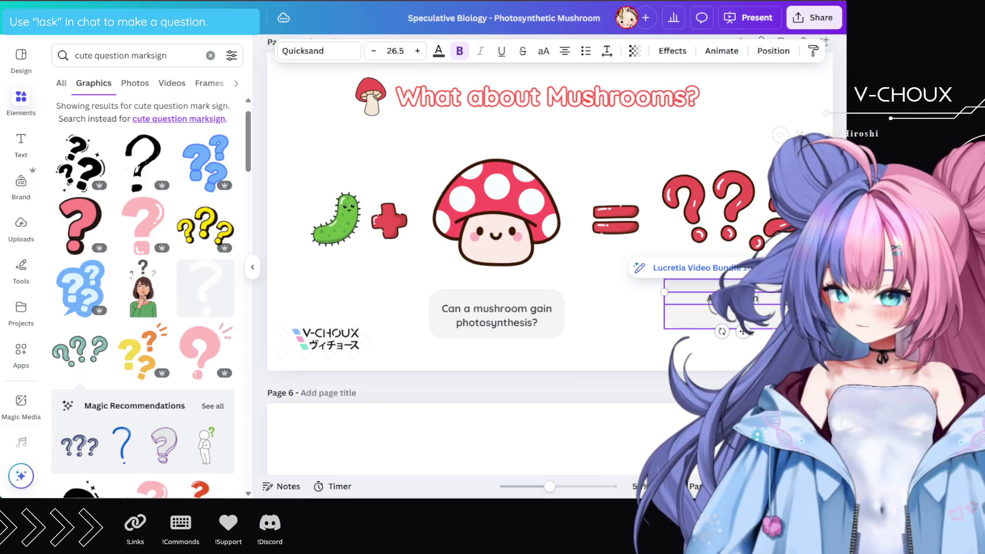
type("hroom?")
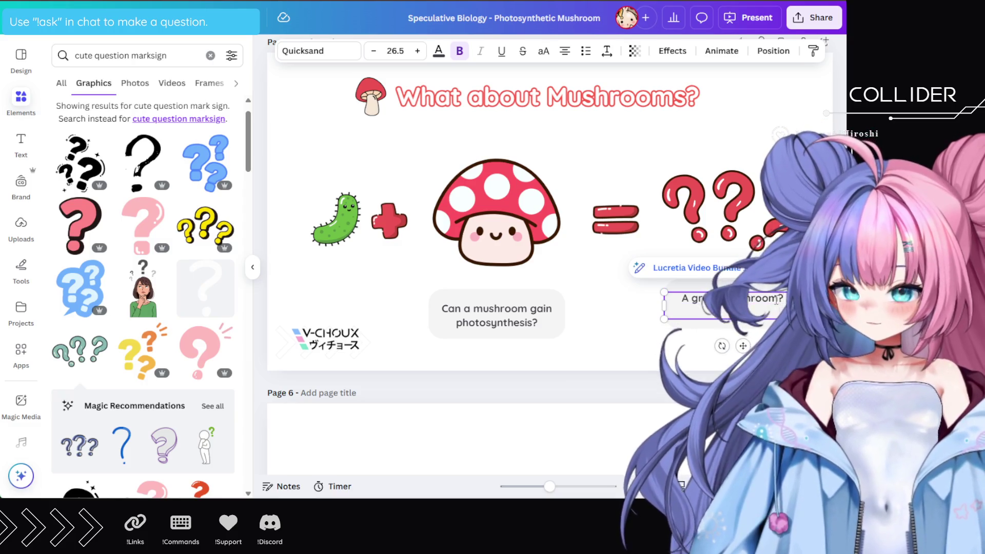
type("pl")
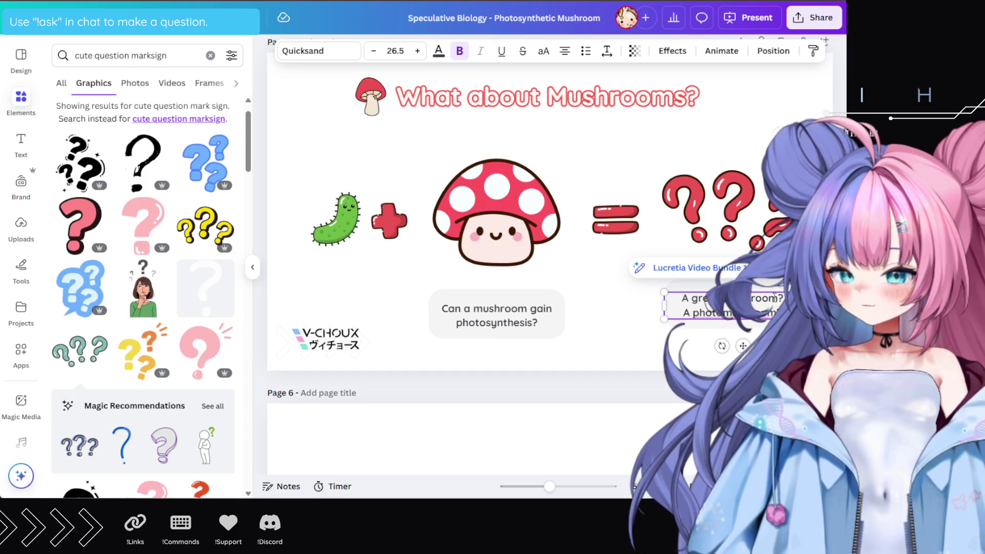
left_click(639, 315)
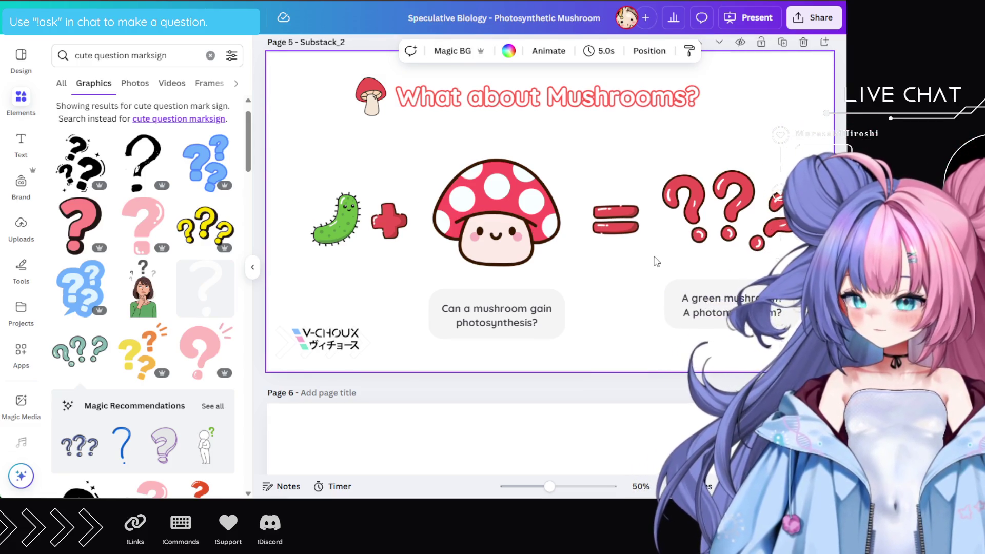
Duplicate the 'What about Mushrooms?' slide, removing blank Page 7 and an extra copy
scroll(656, 261, "up", 2)
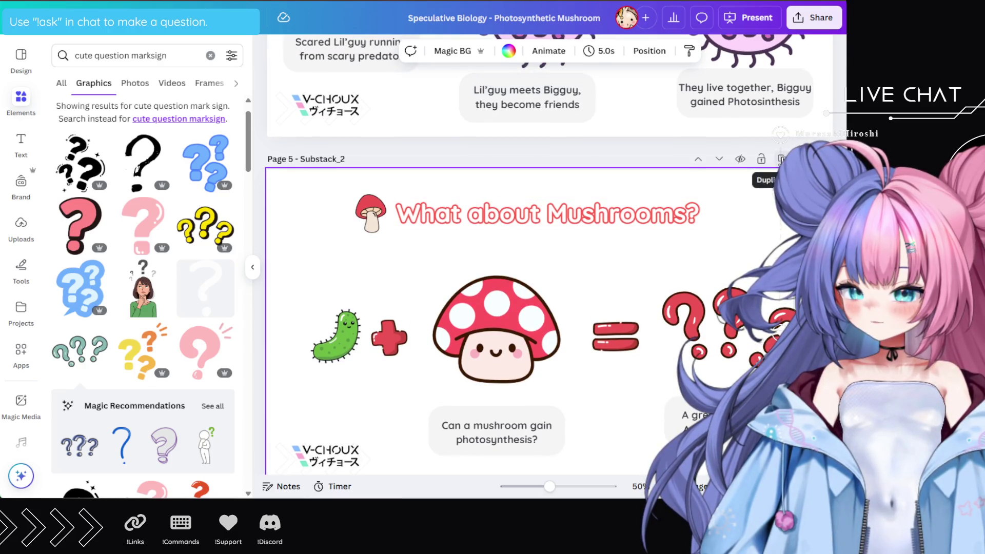
left_click(782, 159)
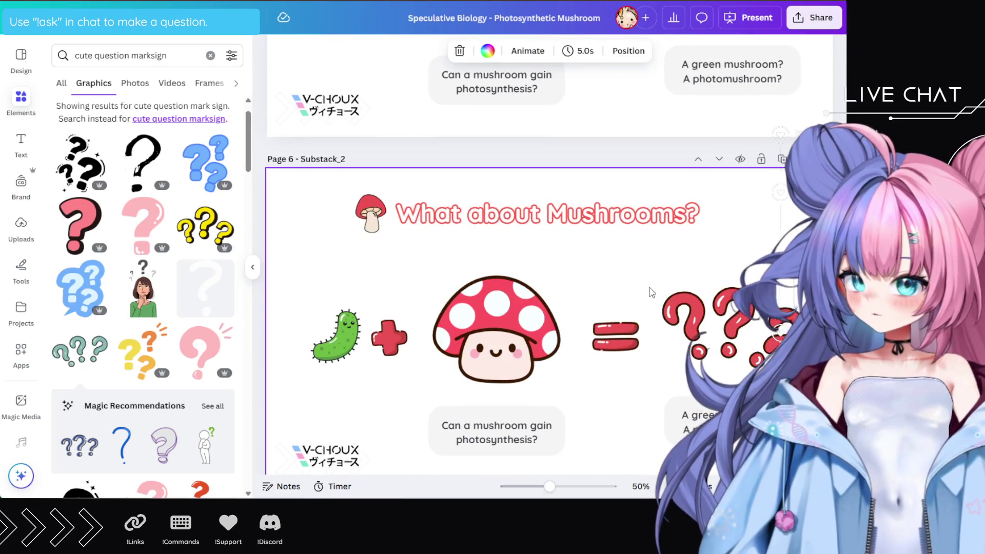
scroll(650, 293, "down", 6)
scroll(605, 267, "up", 3)
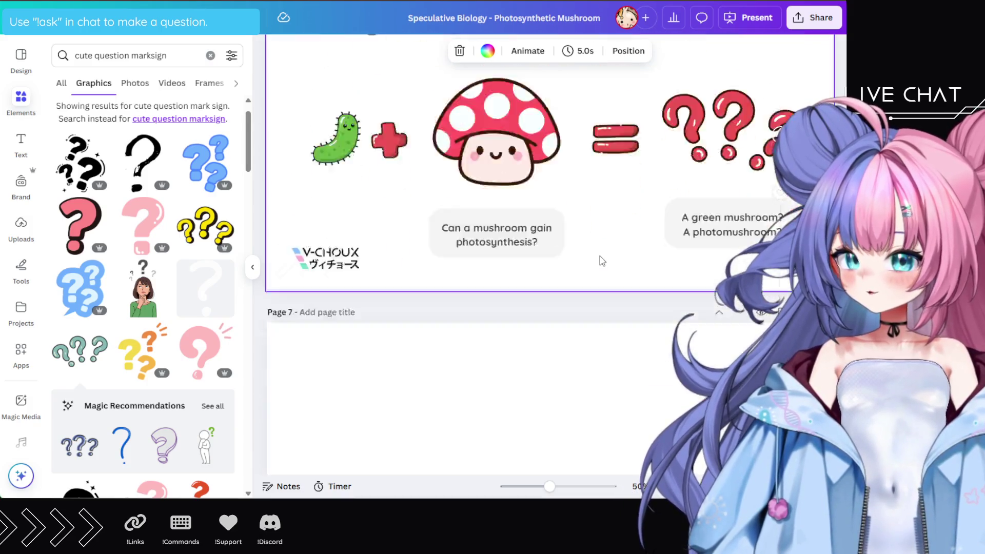
scroll(603, 261, "down", 4)
left_click(803, 101)
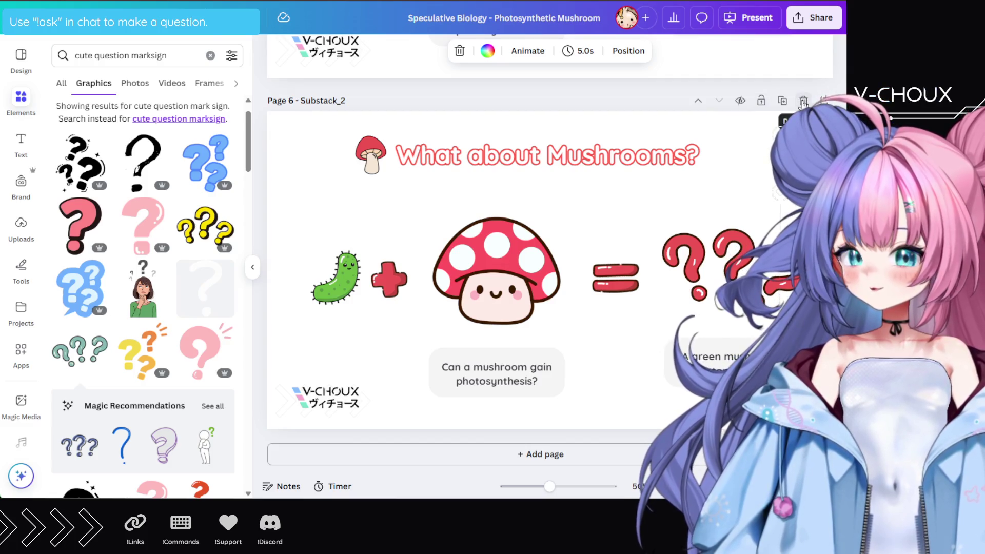
left_click(802, 101)
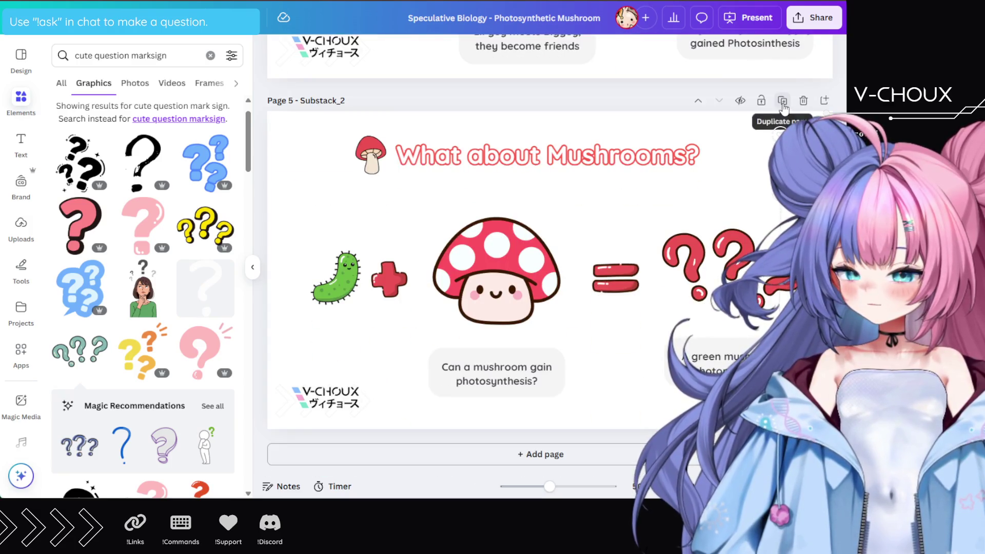
left_click(783, 102)
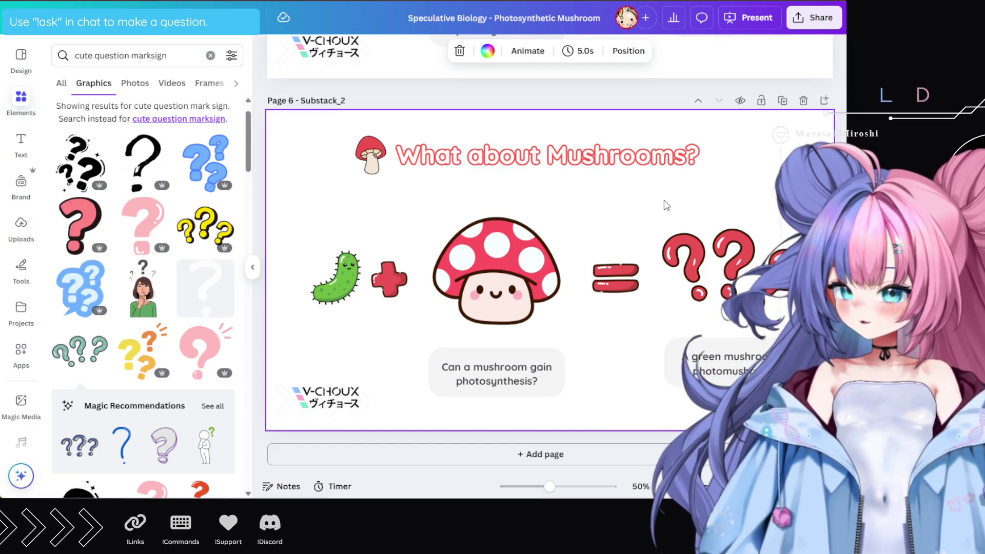
Delete the sombrero Endosymbiotic Theory slide
scroll(642, 218, "up", 5)
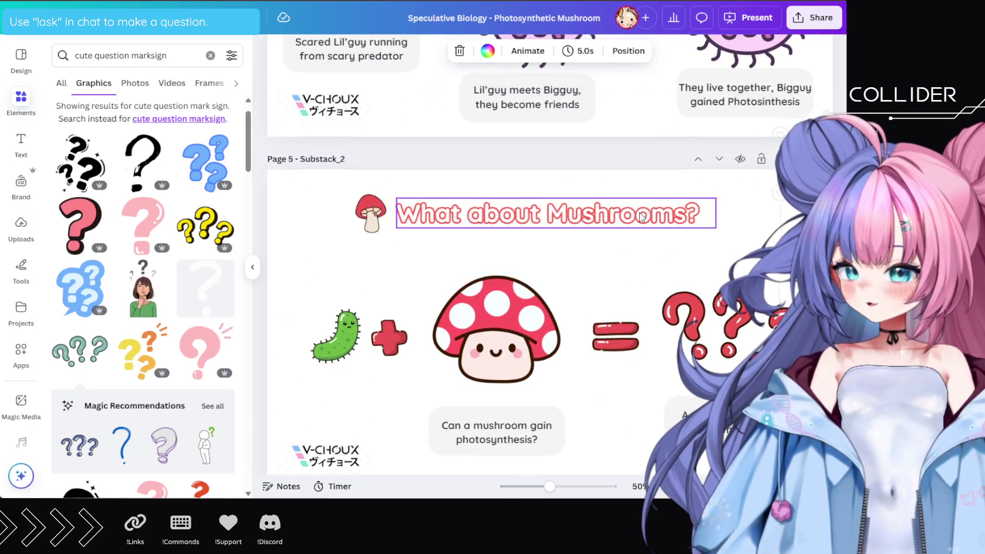
scroll(640, 218, "up", 4)
scroll(641, 218, "down", 6)
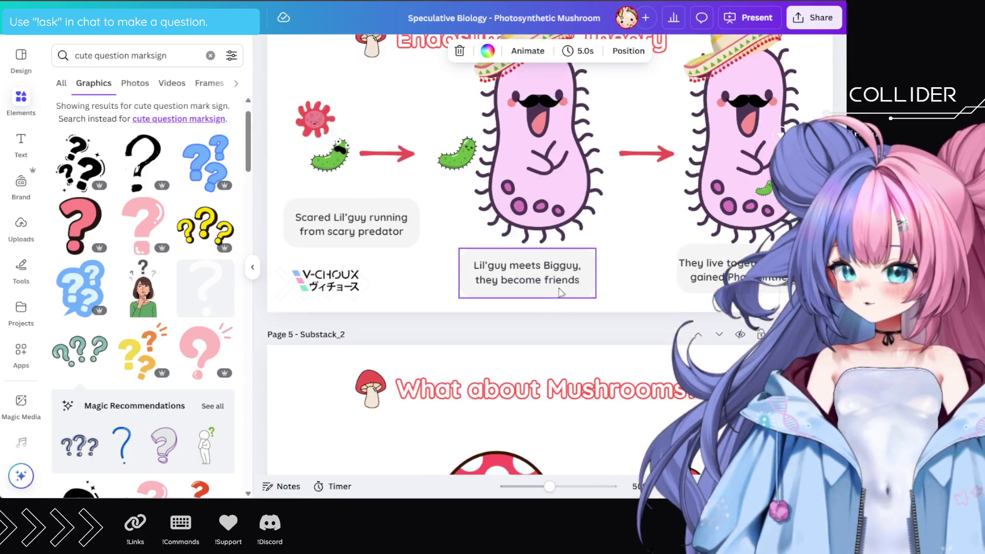
scroll(641, 218, "up", 5)
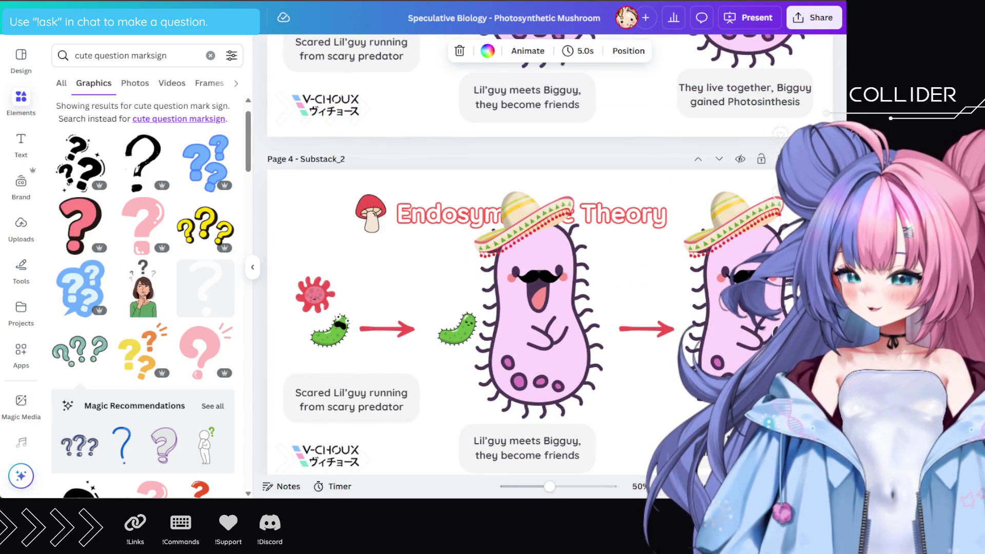
key("Delete")
scroll(723, 218, "up", 3)
scroll(723, 218, "up", 3)
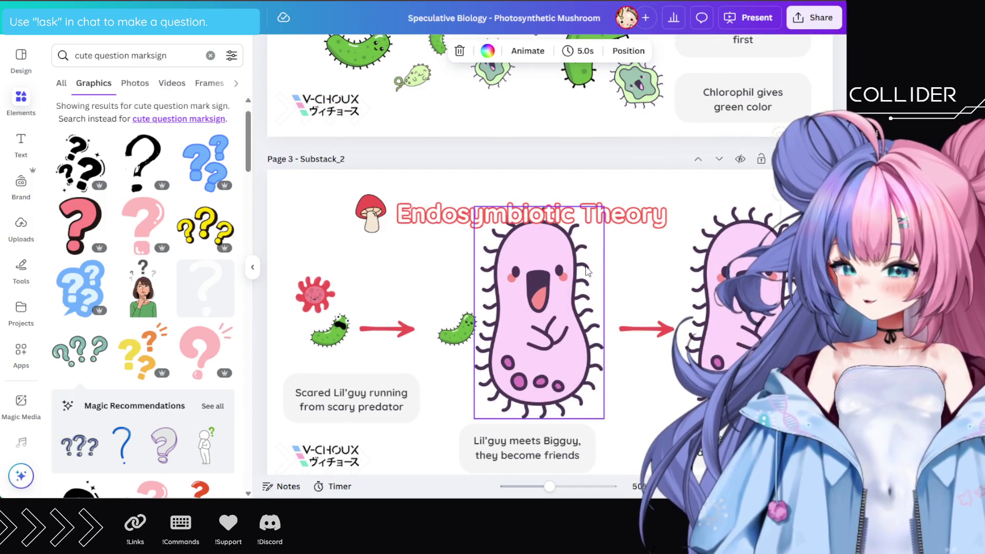
scroll(600, 248, "down", 10)
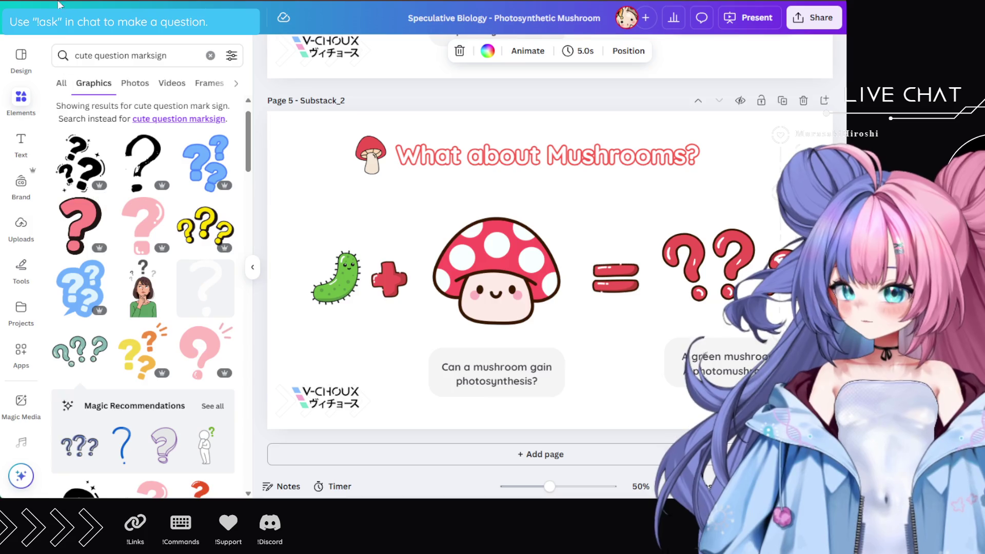
Search graphics for 'cute greem mushroom', browse the results, and select the slide's red mushroom
left_click(151, 59)
type("cu")
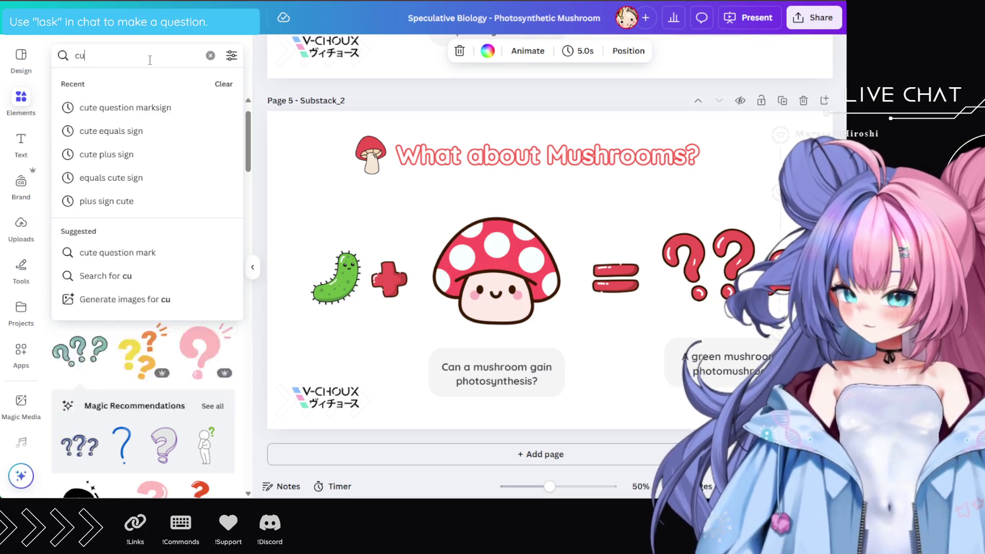
type("te greem mushroom")
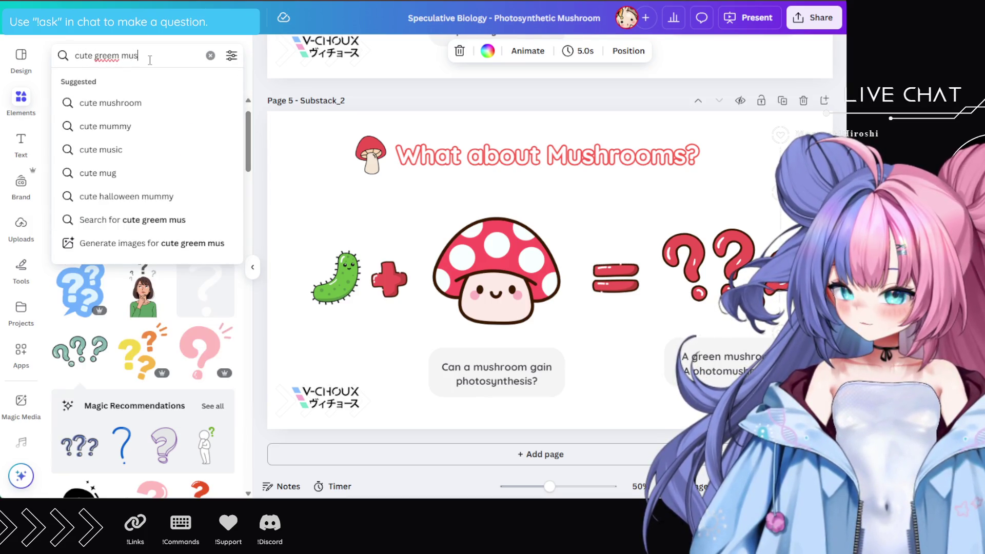
key("Return")
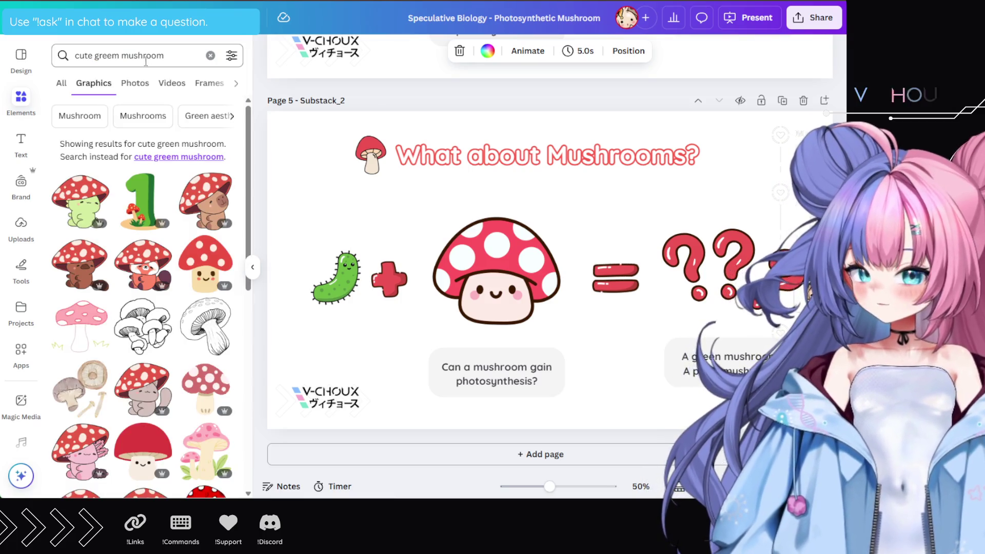
scroll(160, 252, "down", 10)
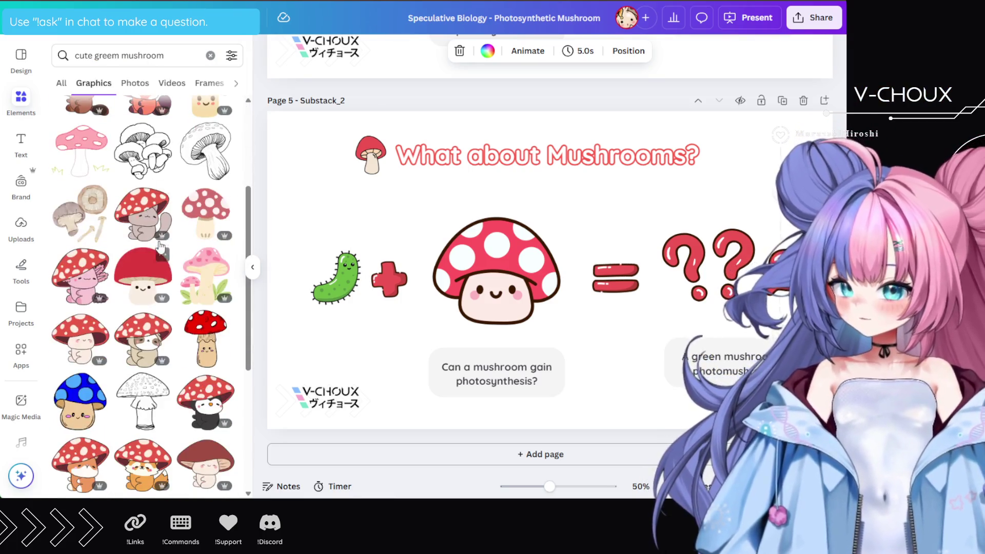
scroll(161, 236, "down", 5)
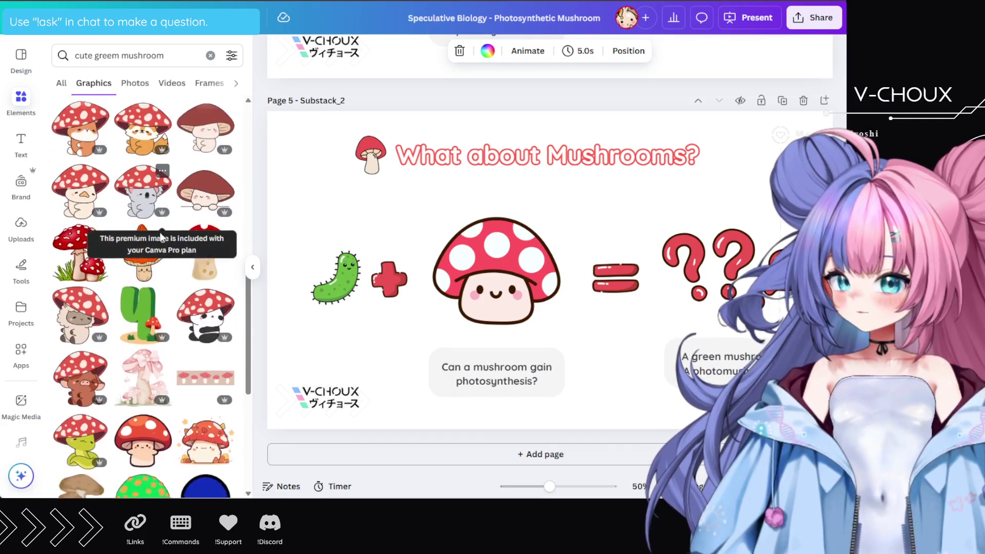
scroll(162, 232, "down", 6)
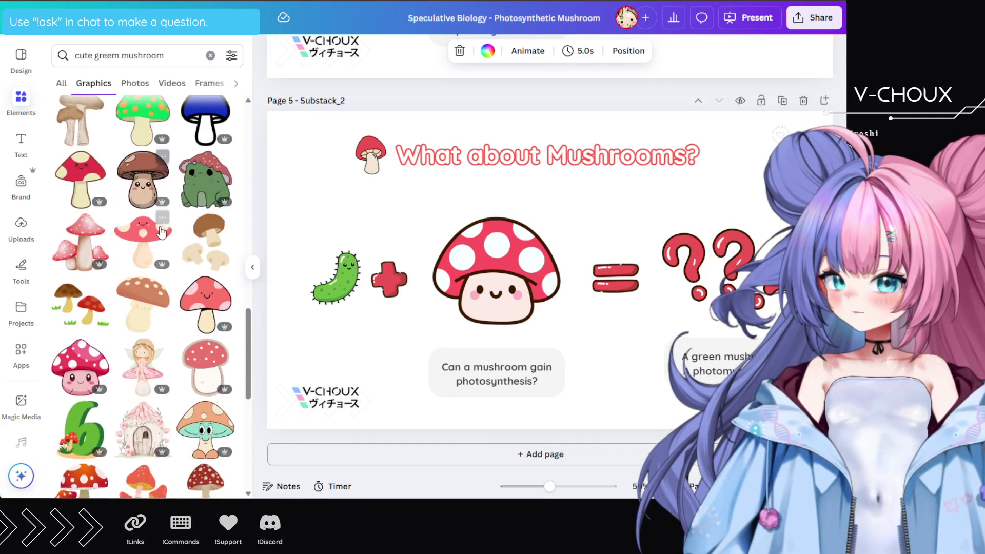
left_click(498, 269)
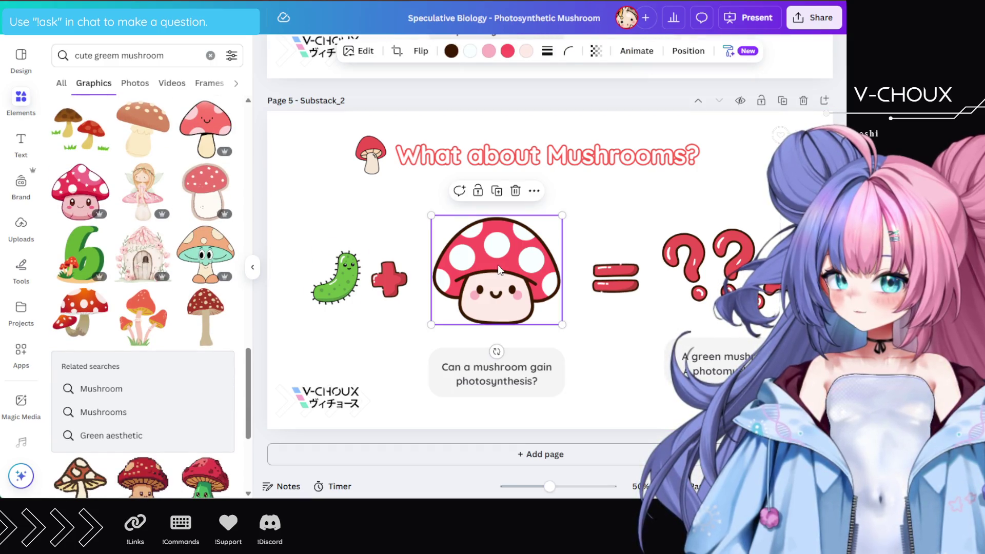
Recolour the mushroom cap to the bacterium's green (#6DBA45) by sampling it from the slide
left_click(510, 52)
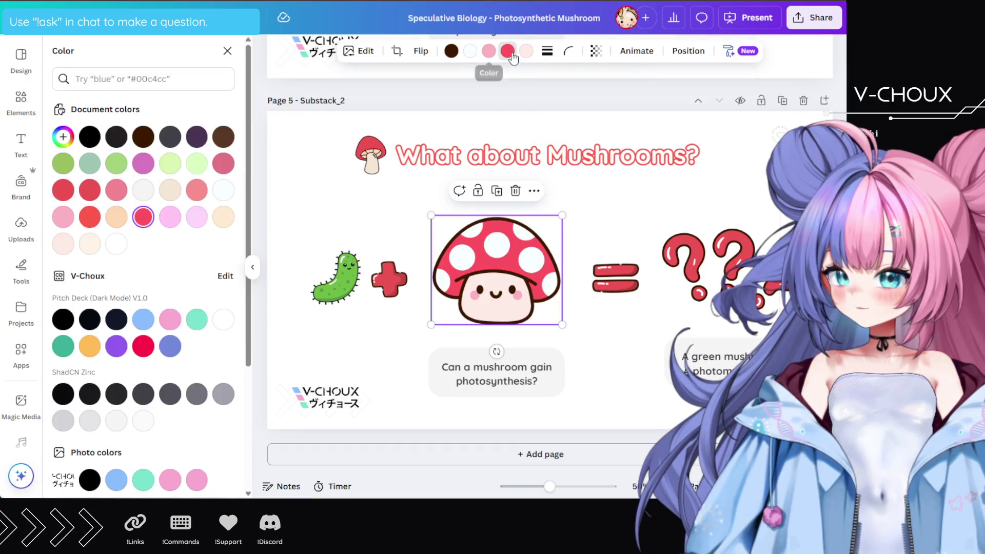
left_click(195, 164)
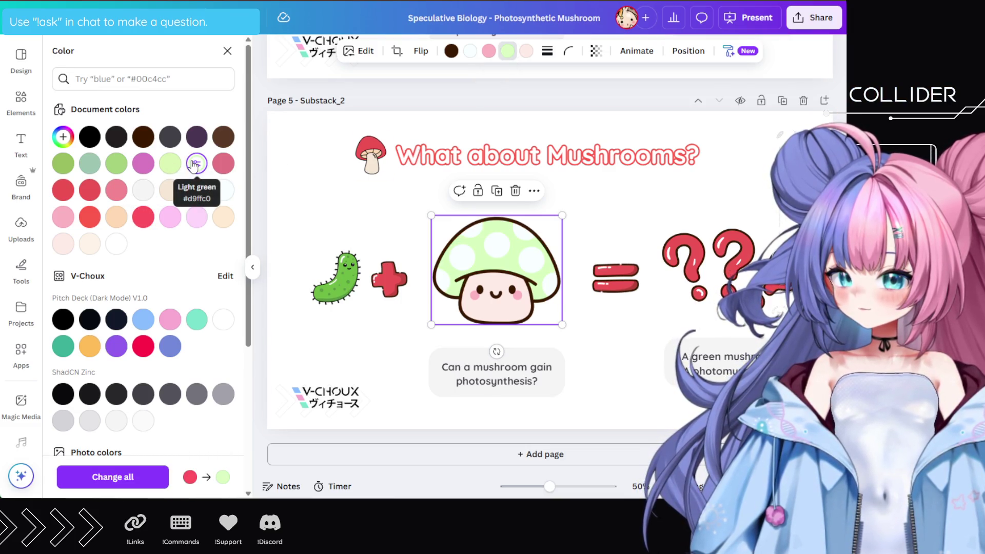
left_click(178, 165)
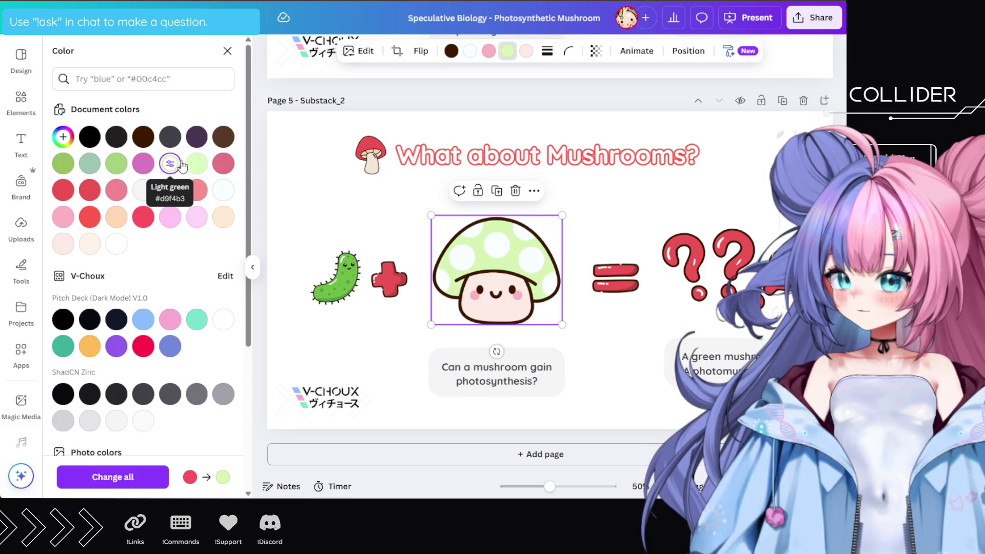
left_click(193, 164)
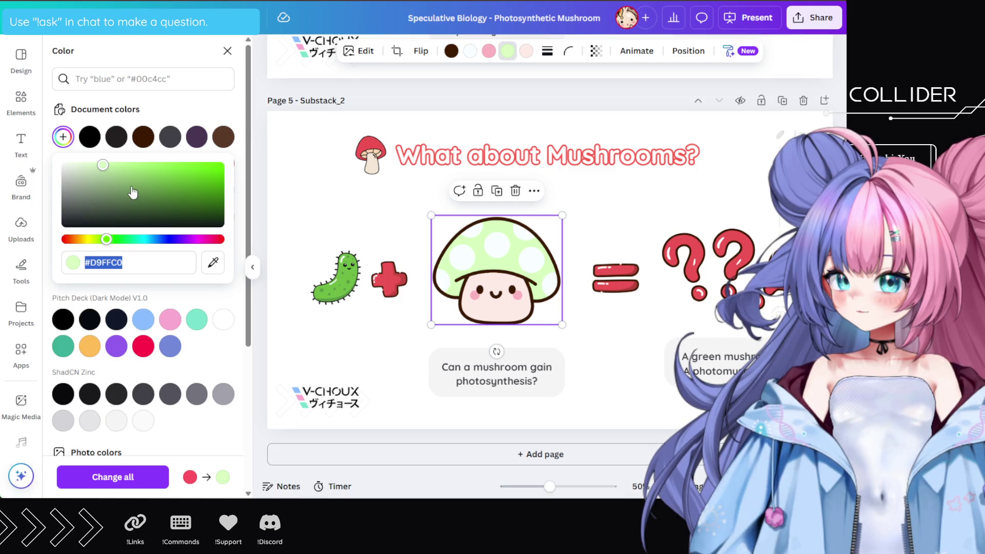
left_click(230, 129)
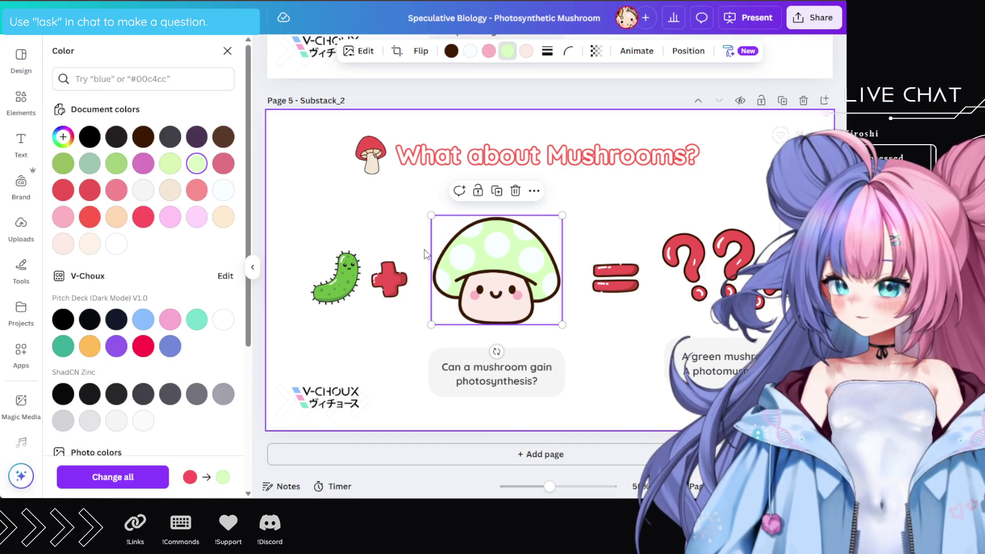
left_click(505, 51)
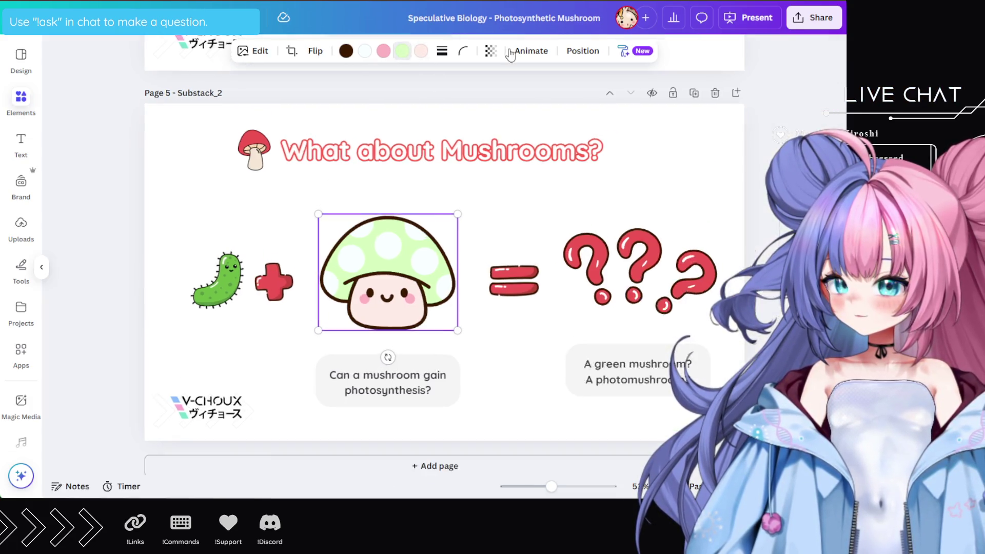
left_click(505, 51)
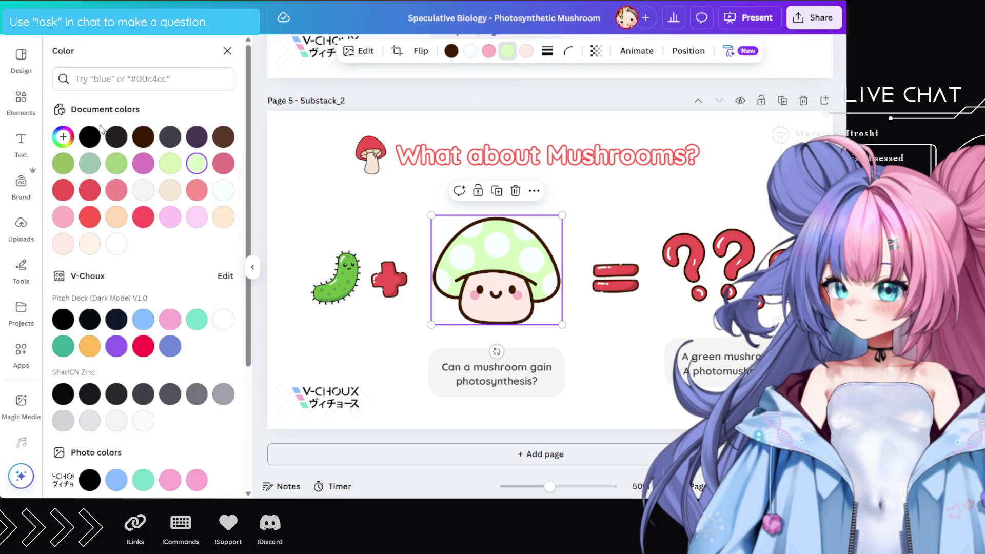
left_click(63, 137)
left_click(211, 264)
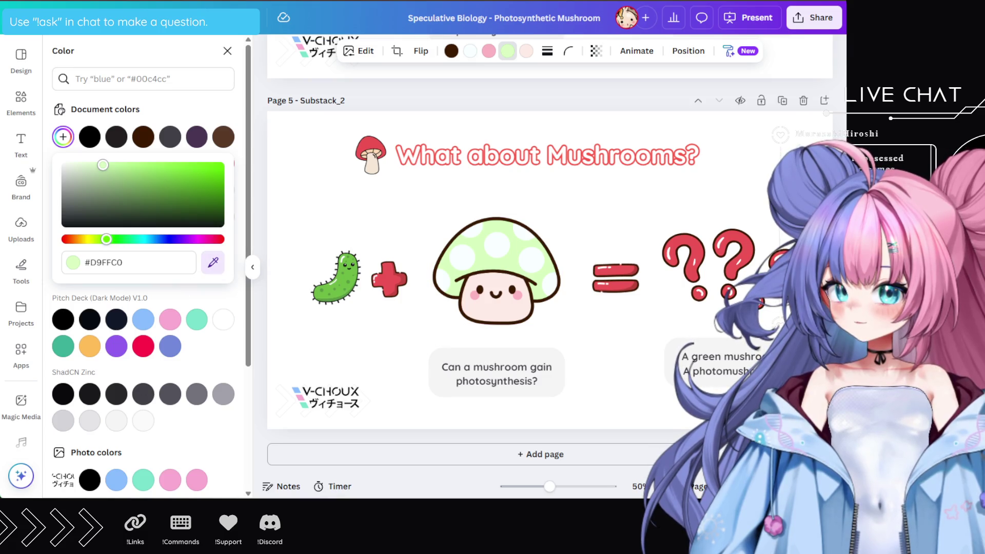
left_click(340, 279)
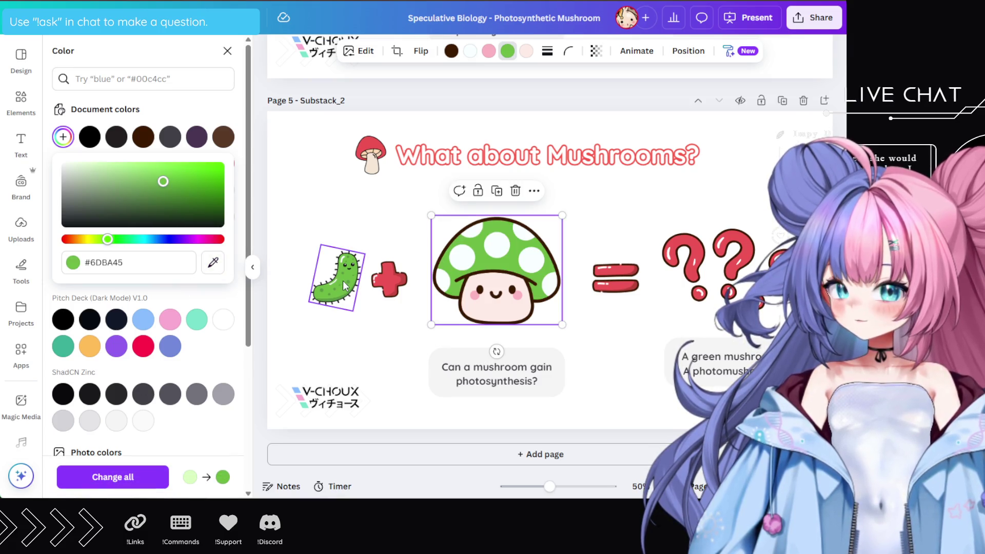
left_click(613, 338)
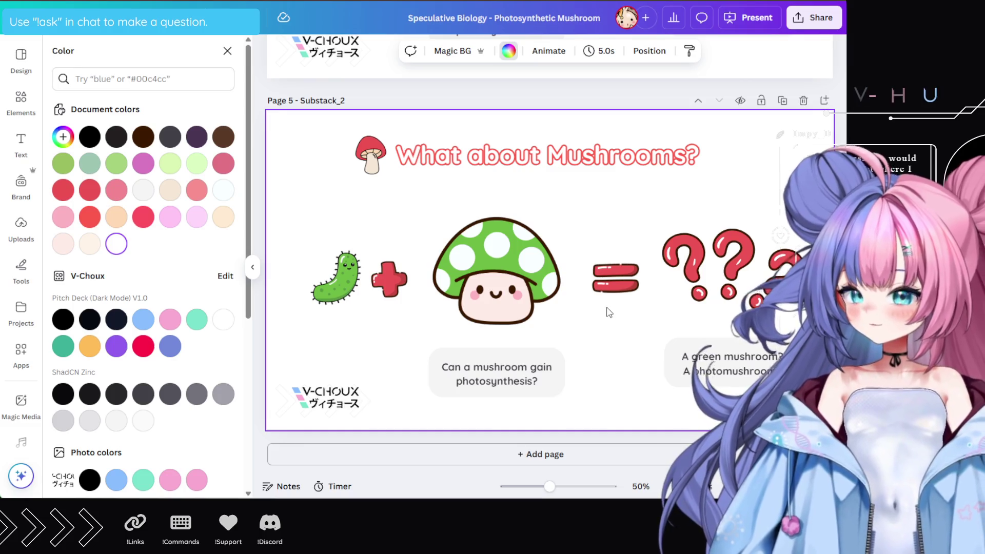
Delete the red plus sign, then select the bacterium graphic
scroll(607, 311, "up", 3)
scroll(608, 310, "down", 3)
left_click(591, 292)
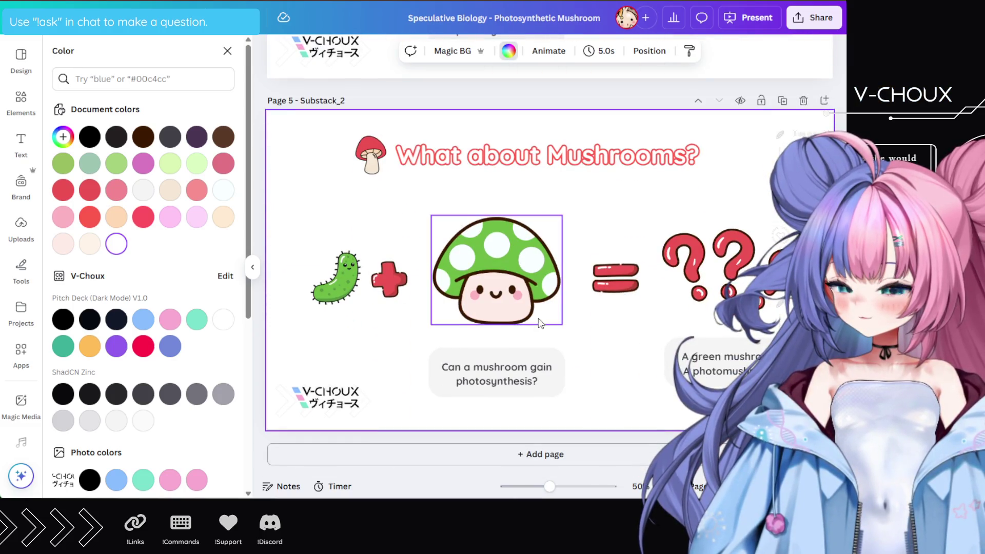
left_click(389, 281)
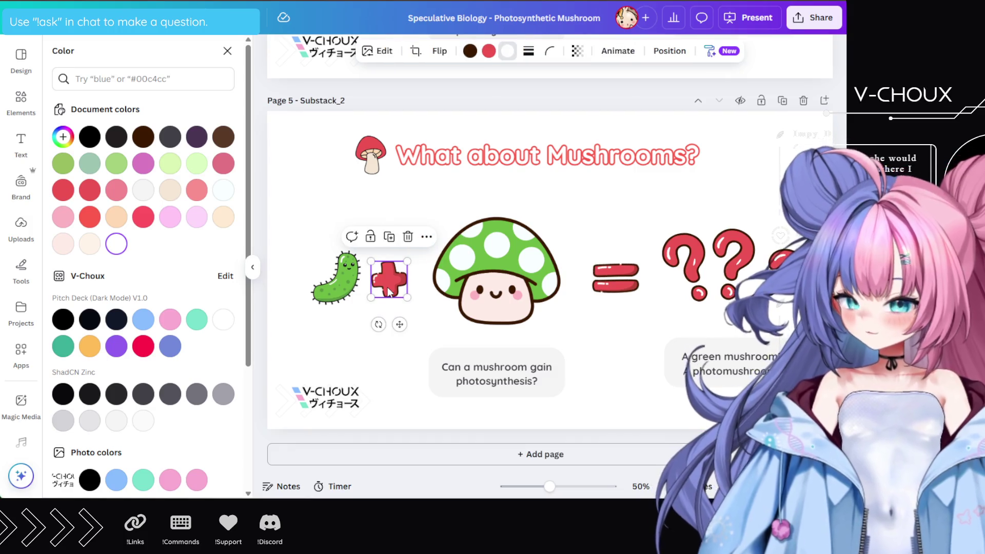
key("Delete")
left_click(361, 280)
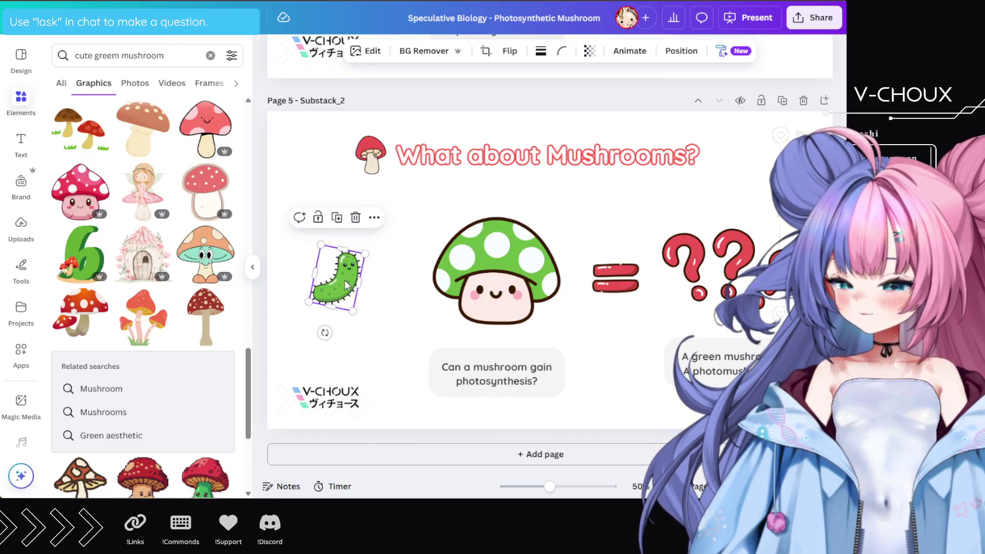